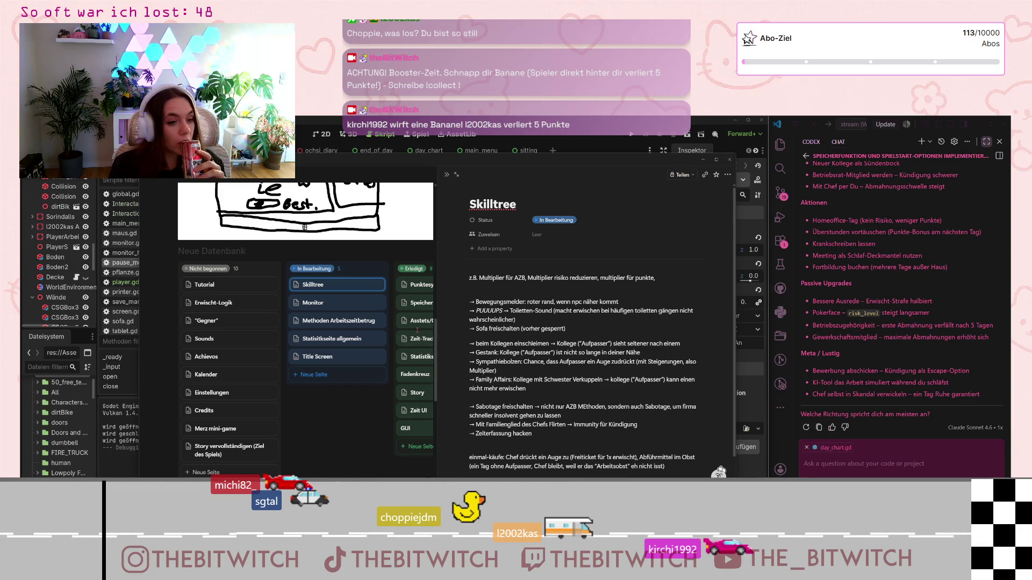
Step: Minimize the Notion Skilltree task page to reveal the Godot editor with pause_menu.gd
click(458, 253)
scroll(543, 339, down, 1)
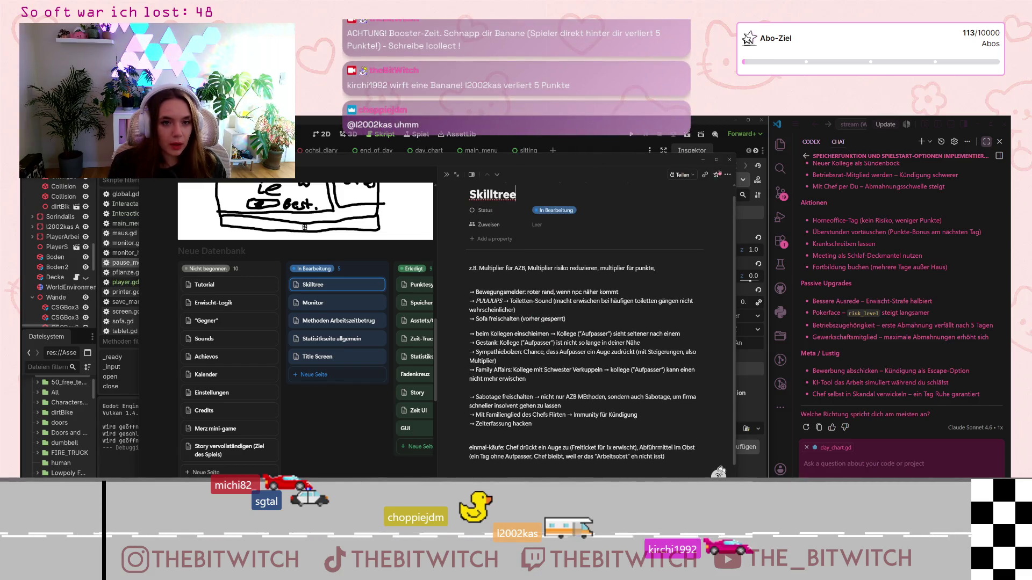
click(702, 161)
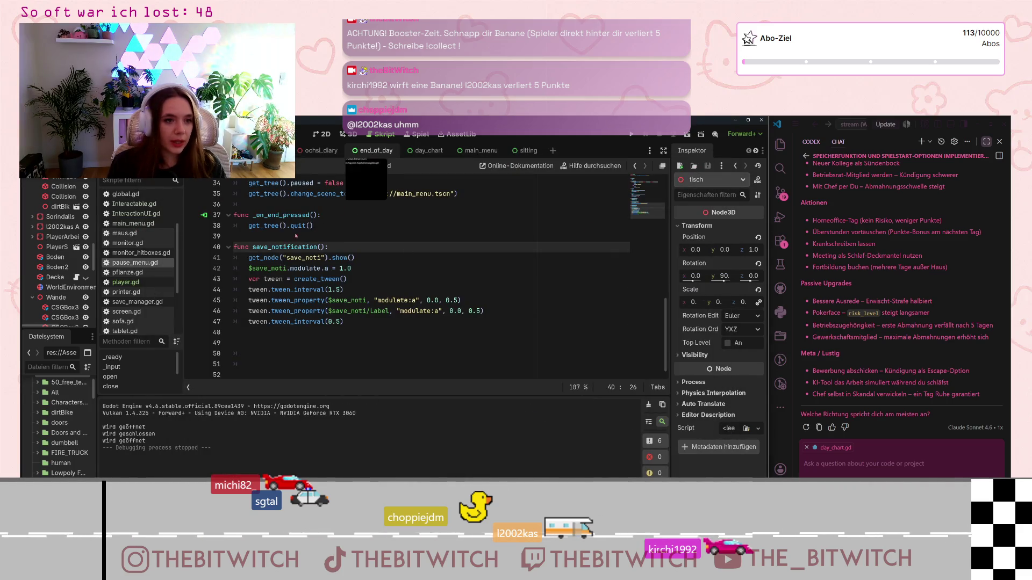
Step: Switch to the end_of_day scene and run the project with F5
click(369, 150)
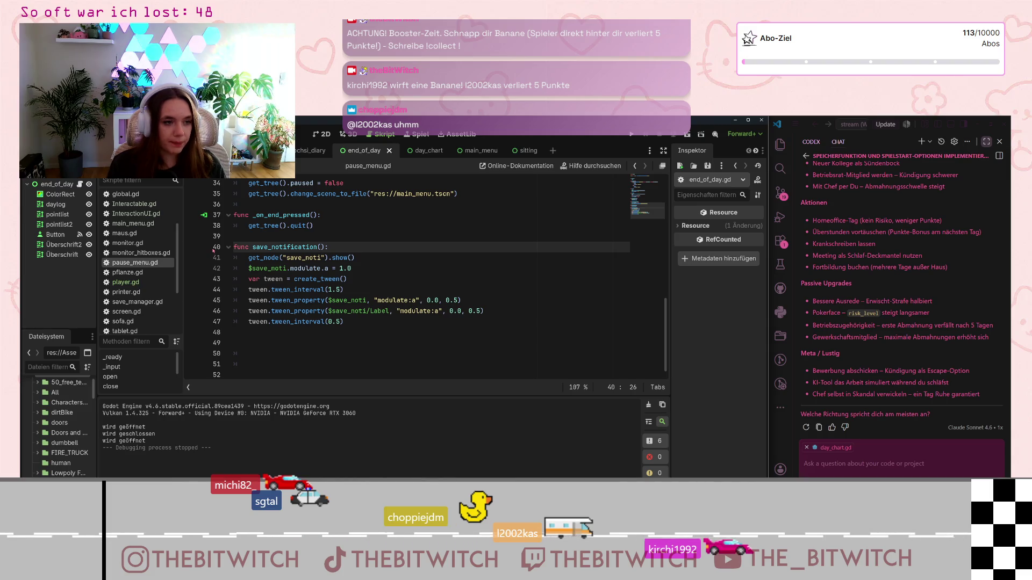
key(F5)
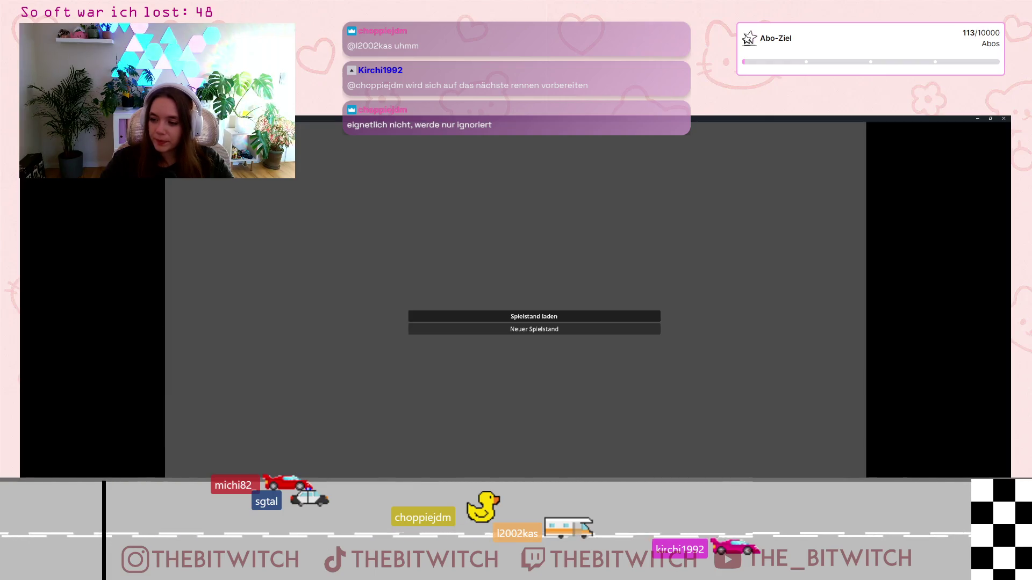
Step: Load the saved game, walk to the sofa and sleep, then shrink the game to a window
click(533, 316)
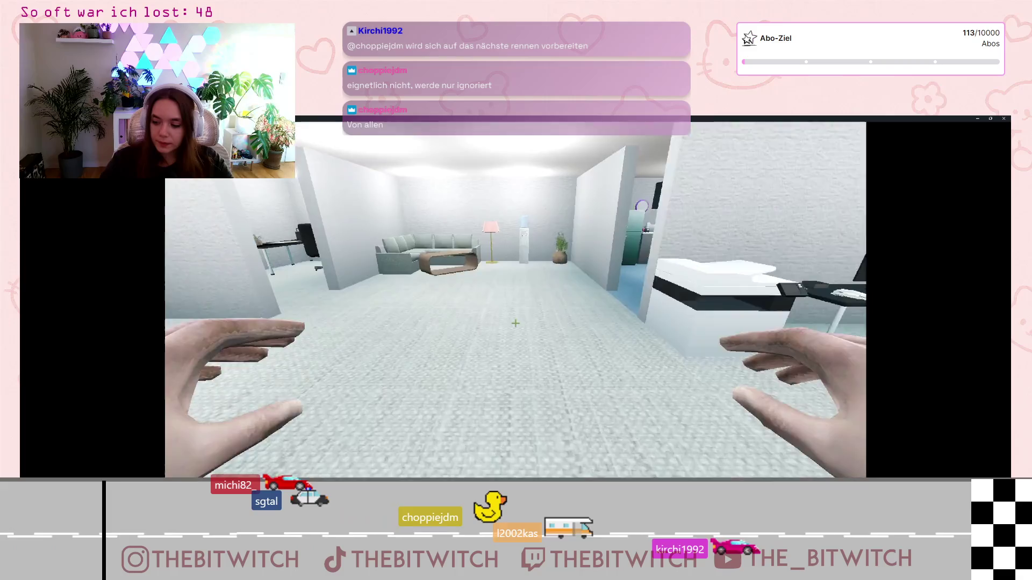
key(w)
key(w)
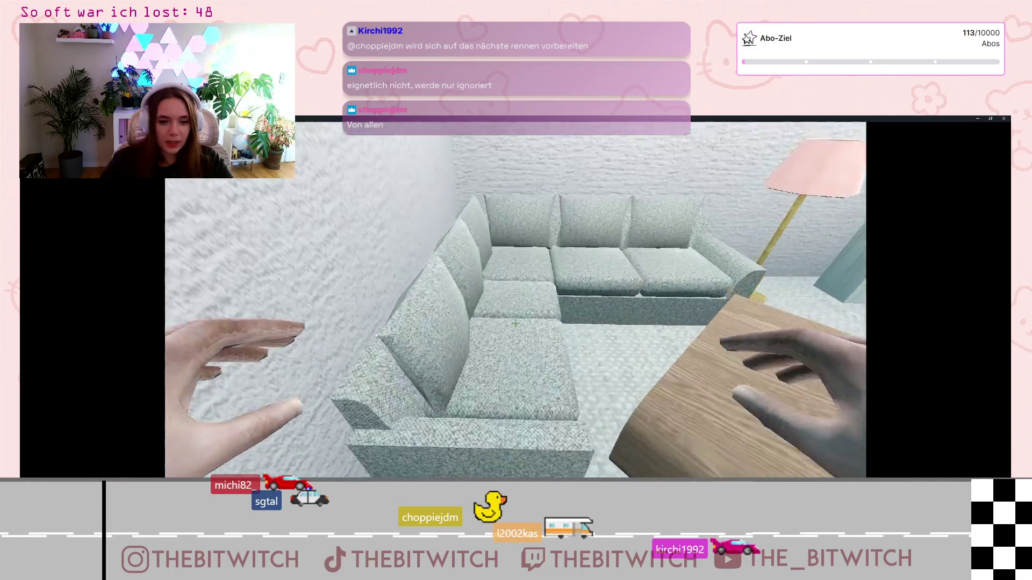
key(e)
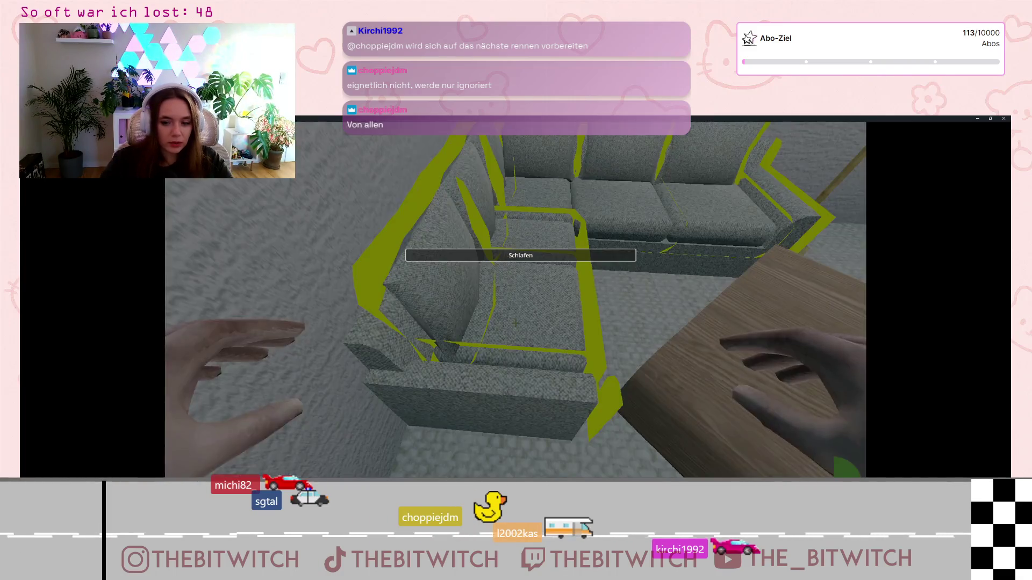
key(super+Down)
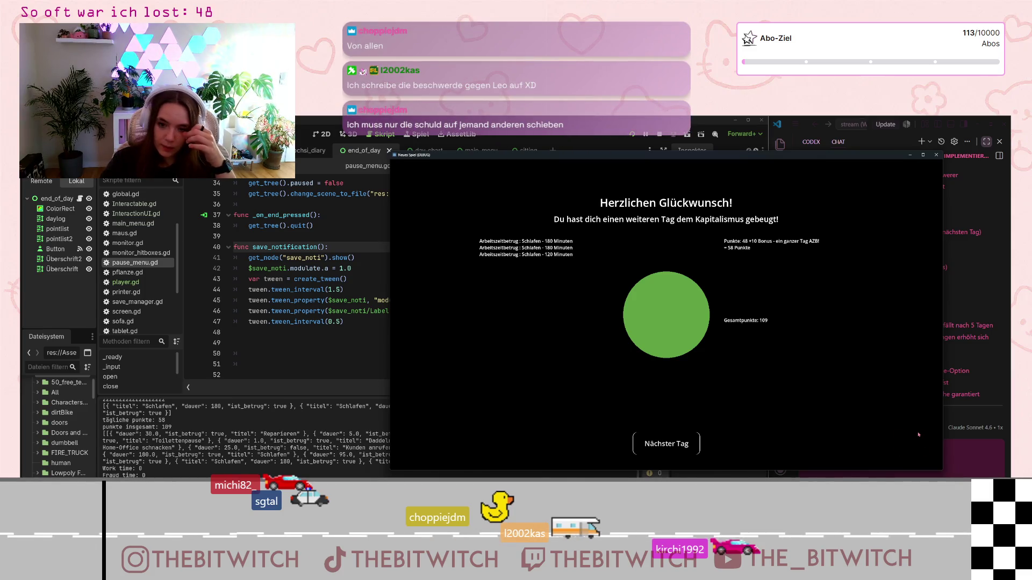
key(ctrl)
key(ctrl)
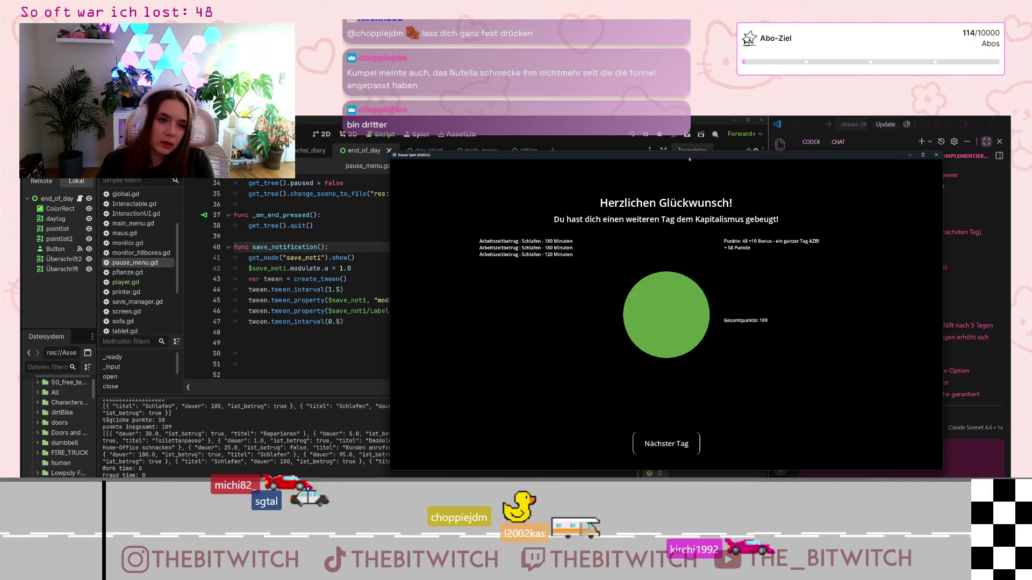
Step: Drag the 'Neues Spiel (DEBUG)' game window down and right to uncover the code
drag(719, 159, 790, 205)
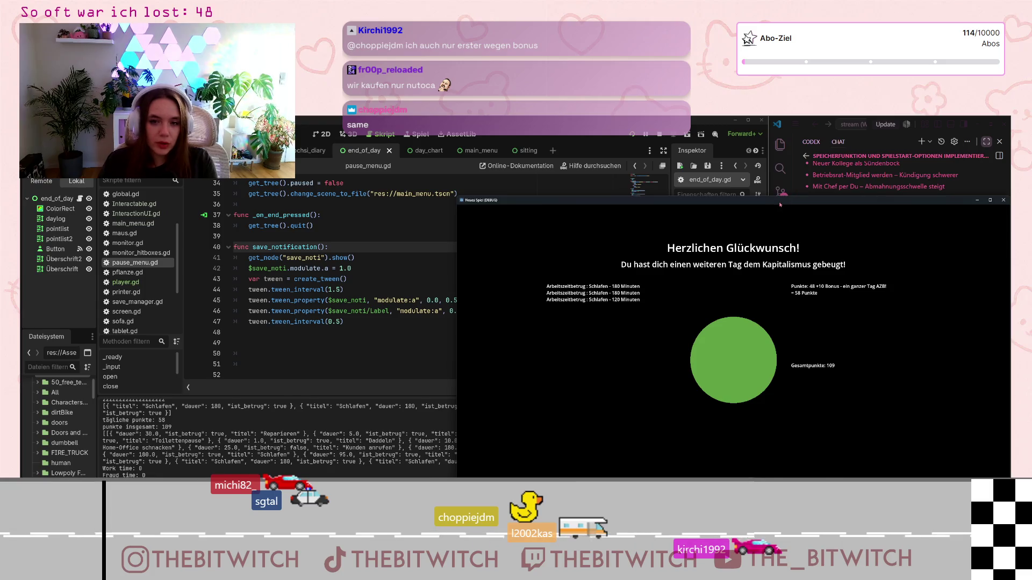
Step: Bring the editor in front of the game window and open end_of_day.gd
drag(780, 205, 777, 195)
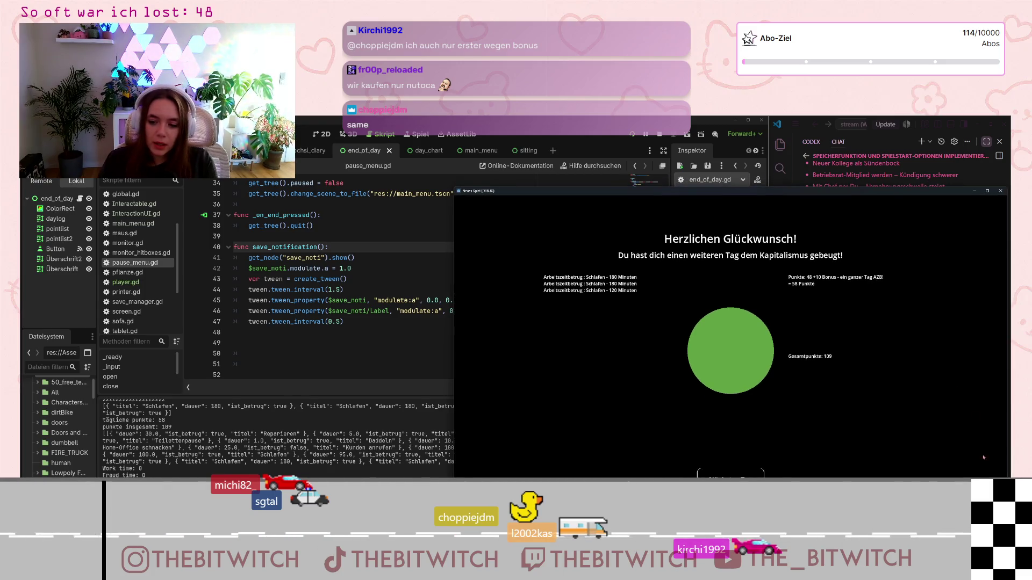
click(377, 322)
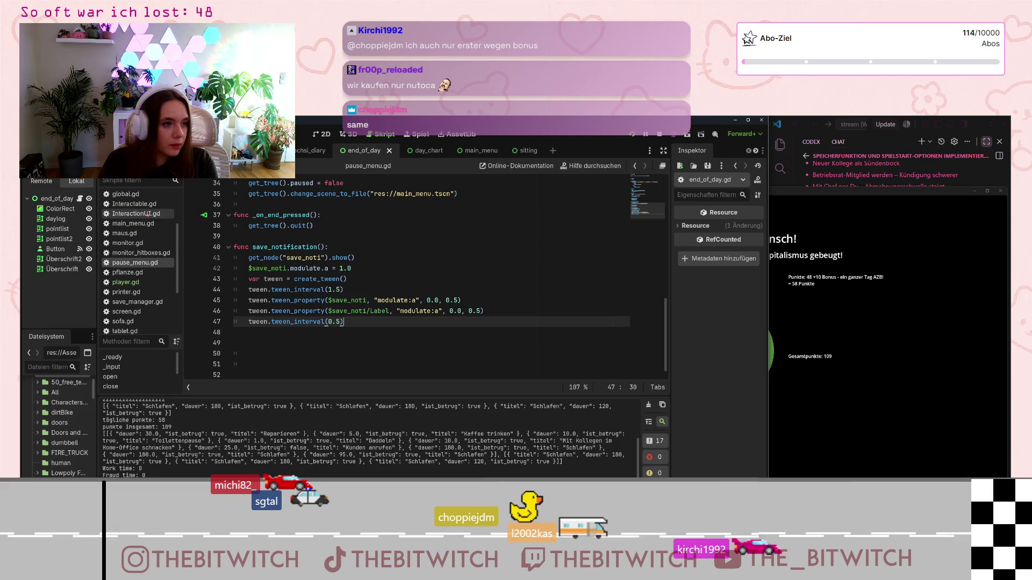
scroll(153, 204, down, 3)
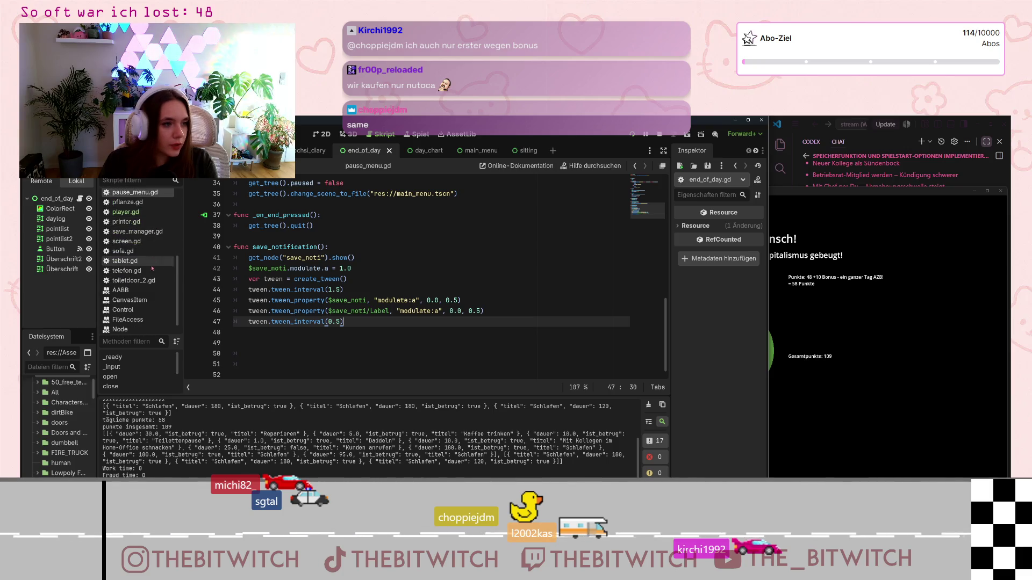
scroll(143, 301, up, 5)
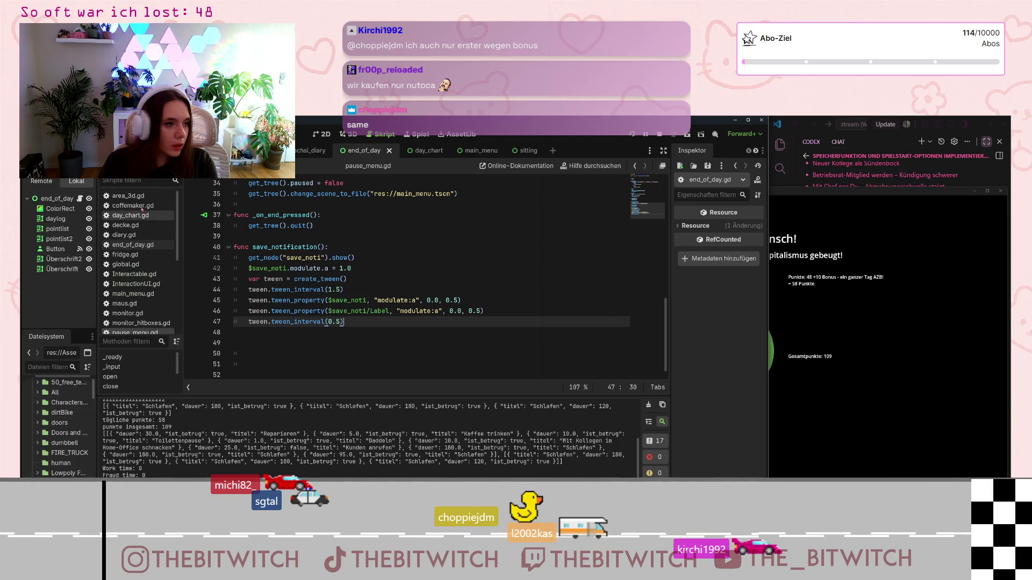
click(134, 245)
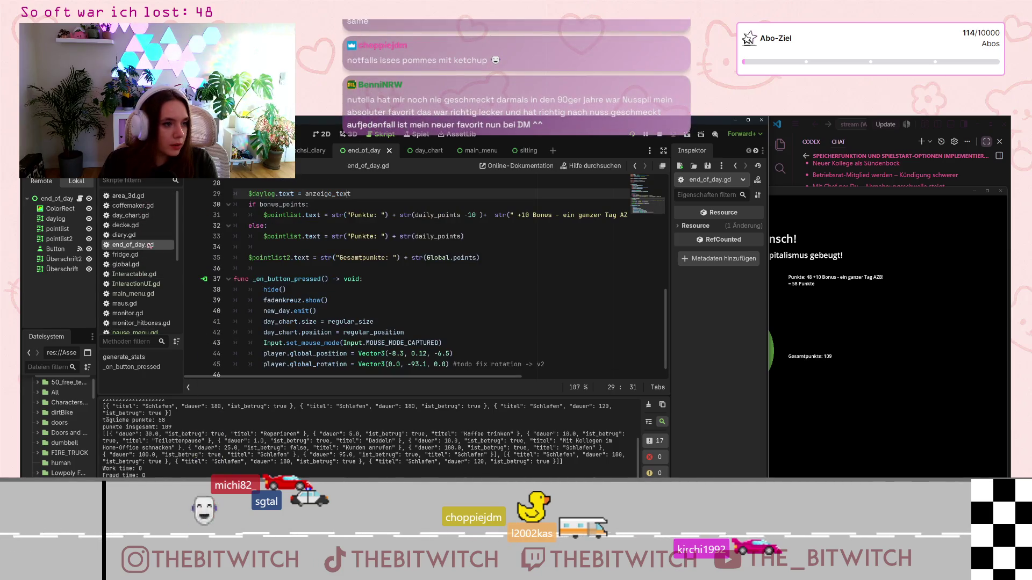
scroll(432, 300, up, 1)
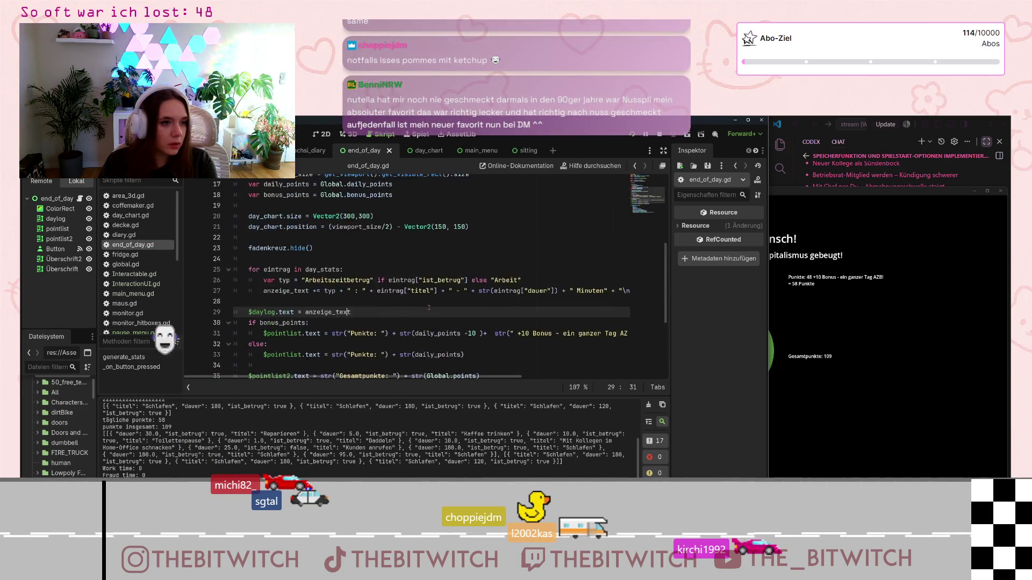
scroll(430, 312, up, 8)
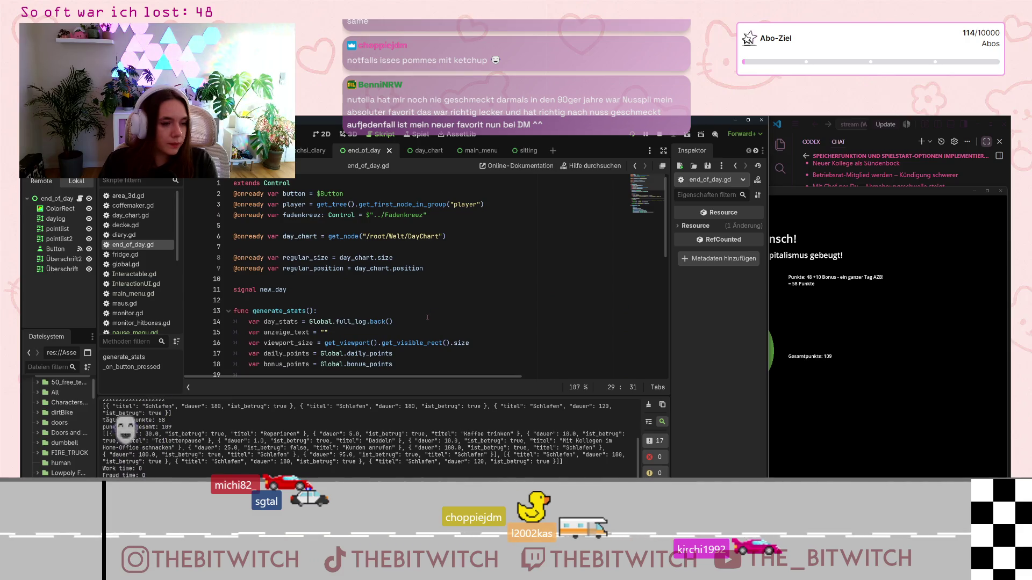
scroll(430, 317, down, 5)
scroll(428, 316, down, 5)
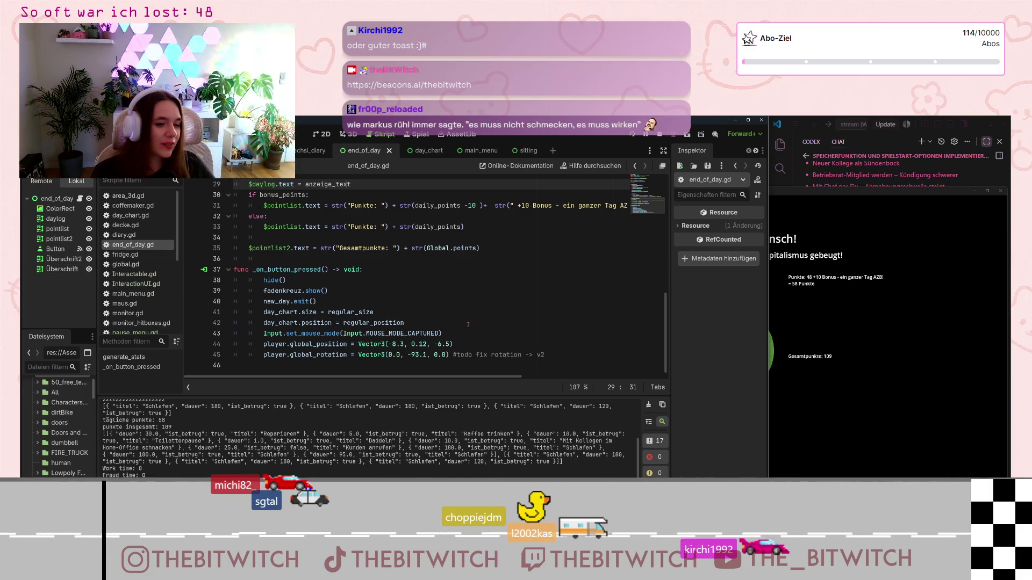
scroll(430, 274, up, 5)
scroll(430, 274, down, 5)
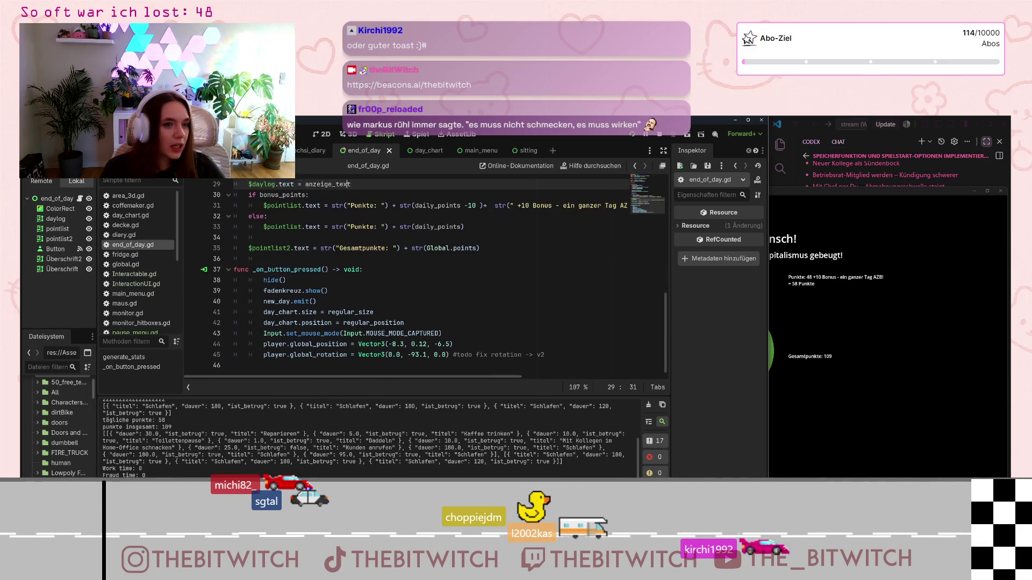
click(325, 134)
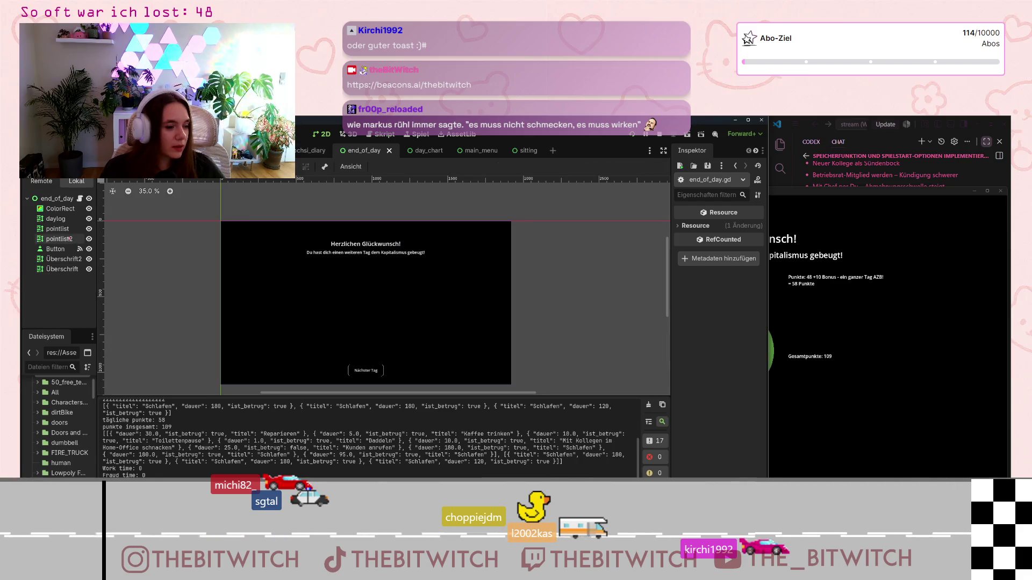
Step: Select the Button node in the Scene dock and paste a copy of it as its child
click(55, 250)
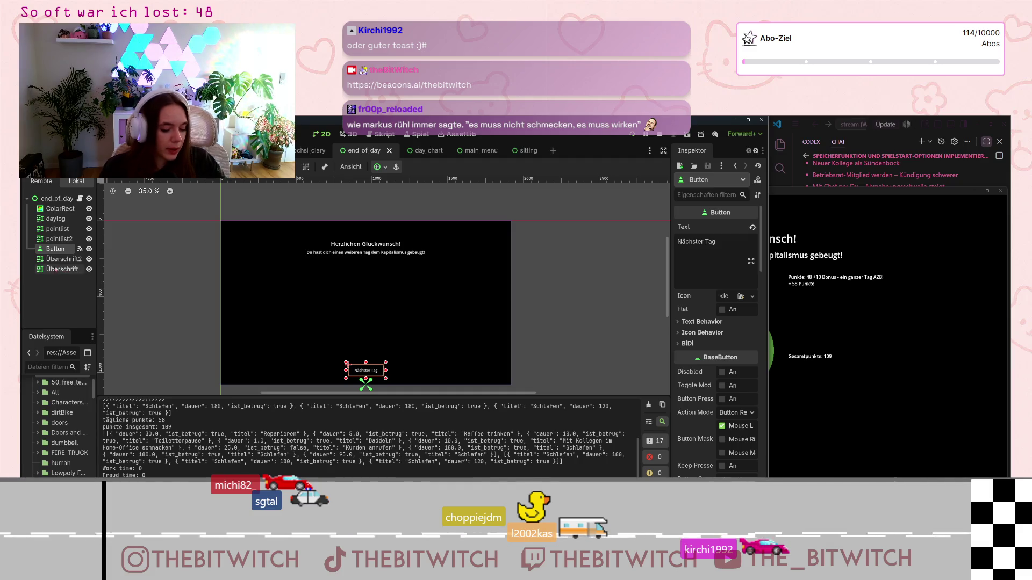
right_click(60, 251)
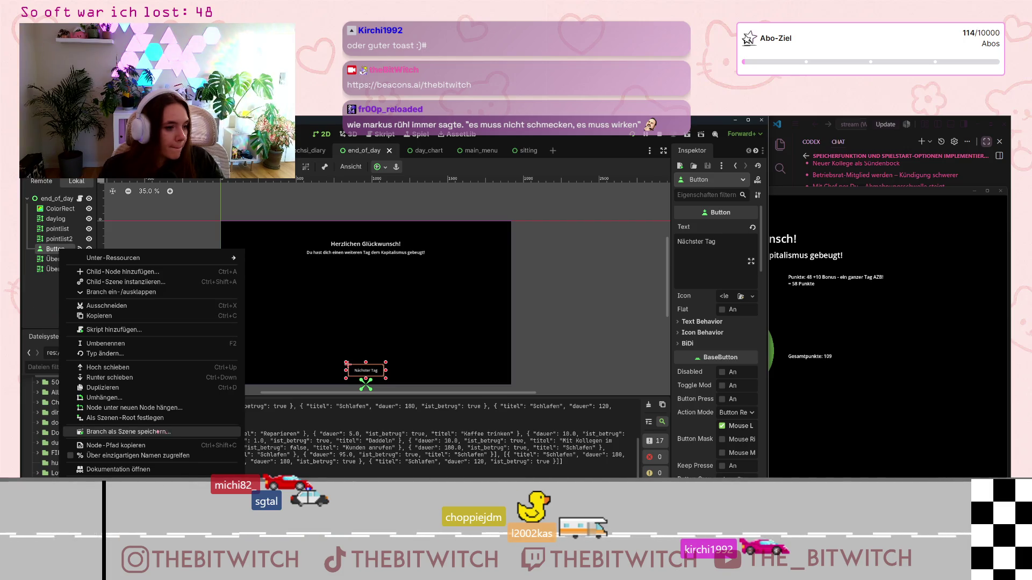
click(59, 310)
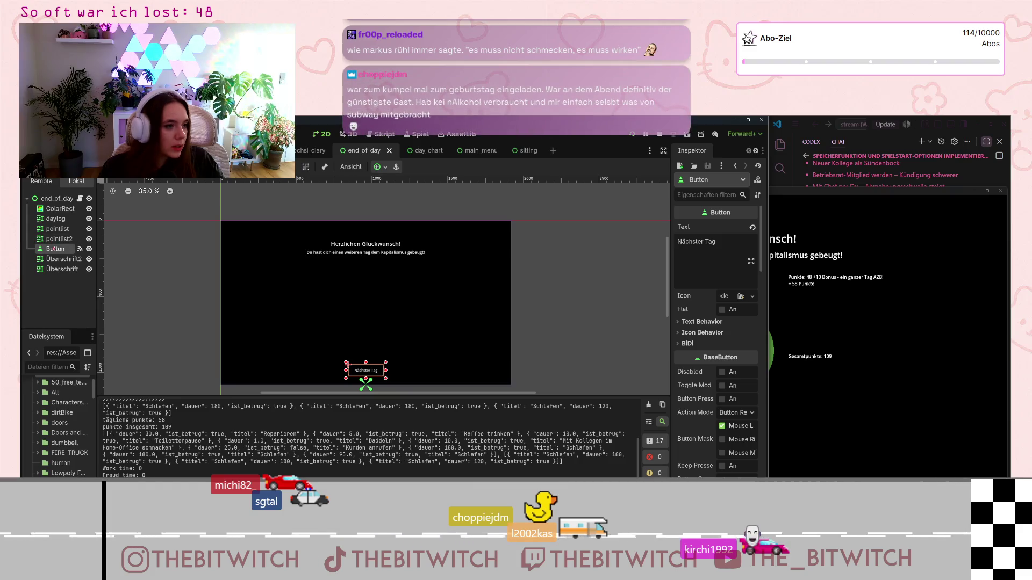
click(62, 251)
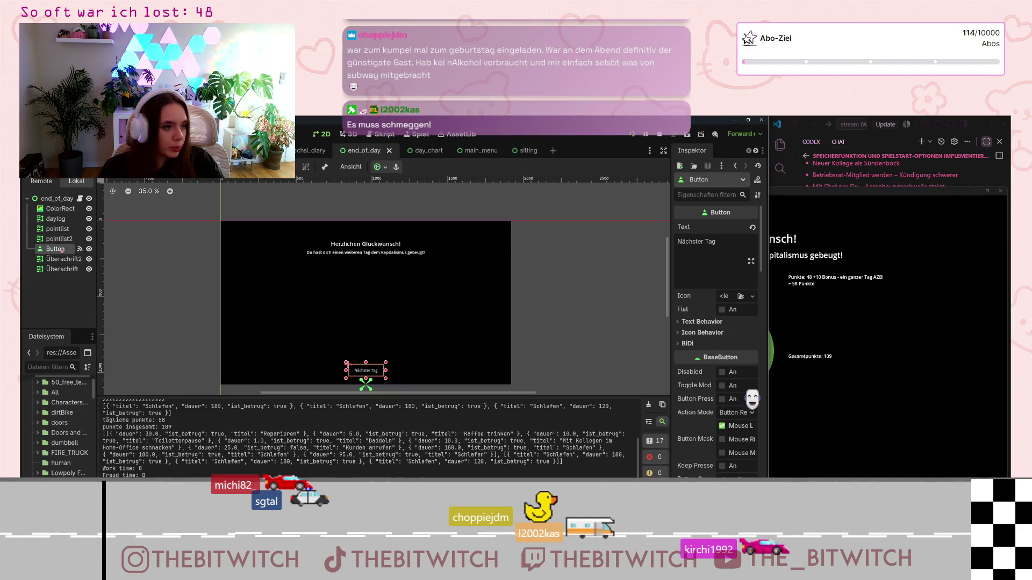
key(ctrl+v)
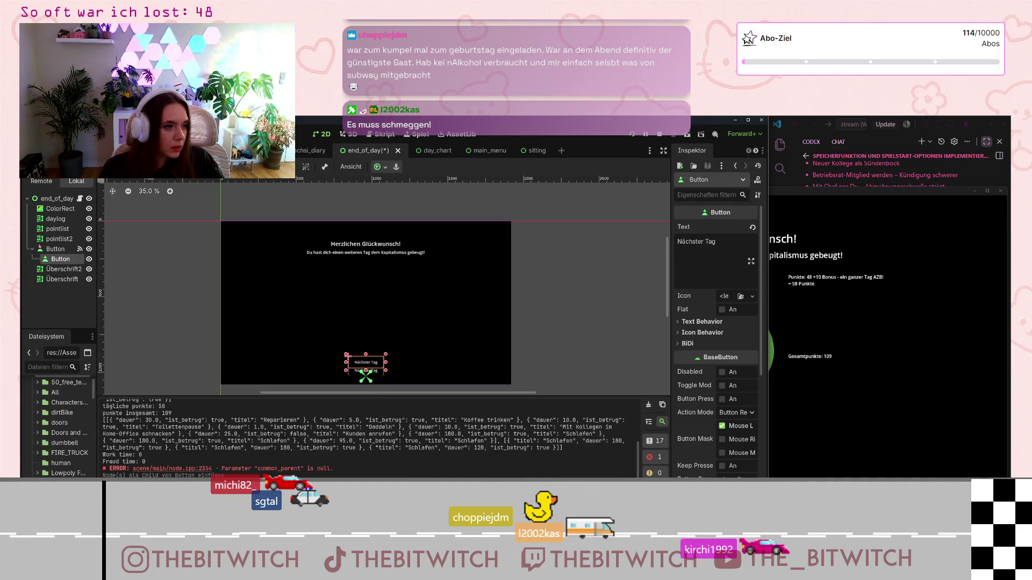
Step: Make the copy sibling Button2 right of Nächster Tag, select its label text, then switch to Brave
drag(60, 259, 59, 244)
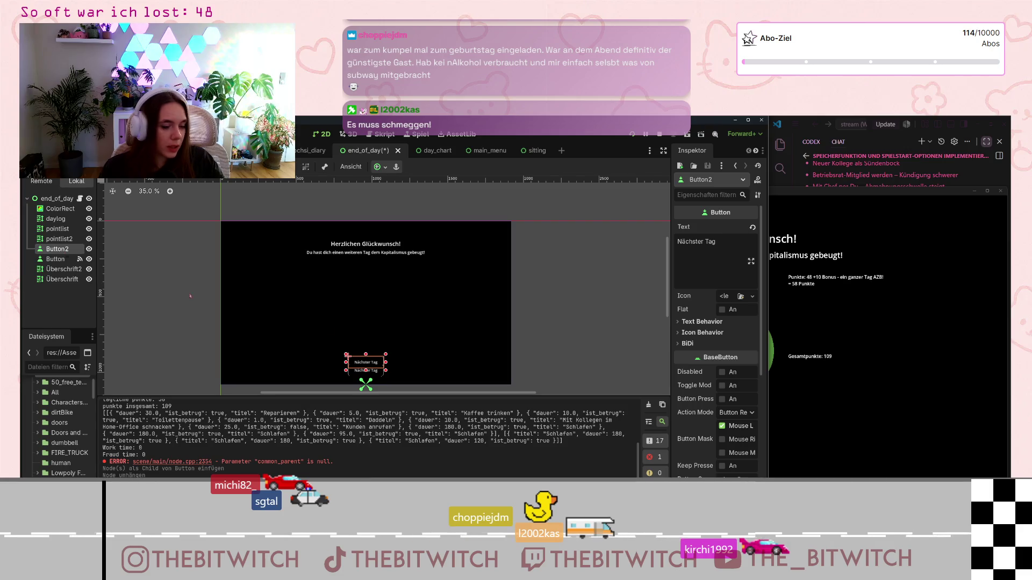
drag(369, 365, 486, 373)
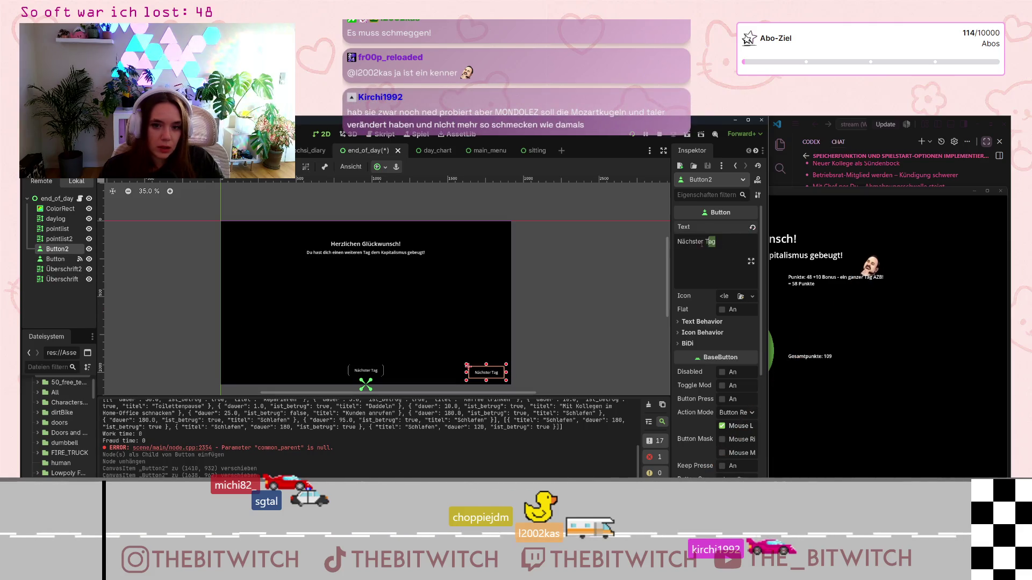
drag(715, 242, 678, 241)
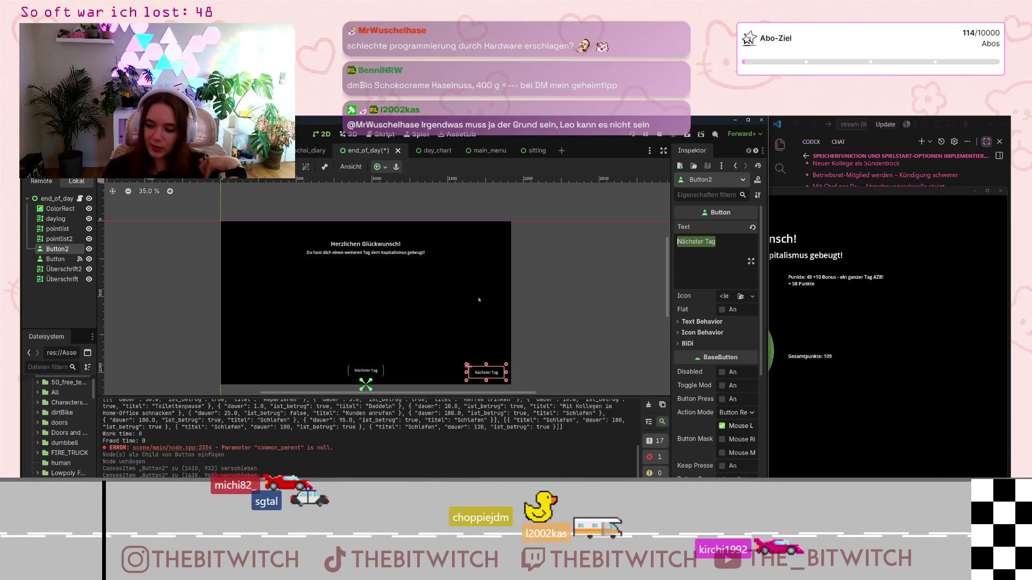
drag(715, 241, 676, 241)
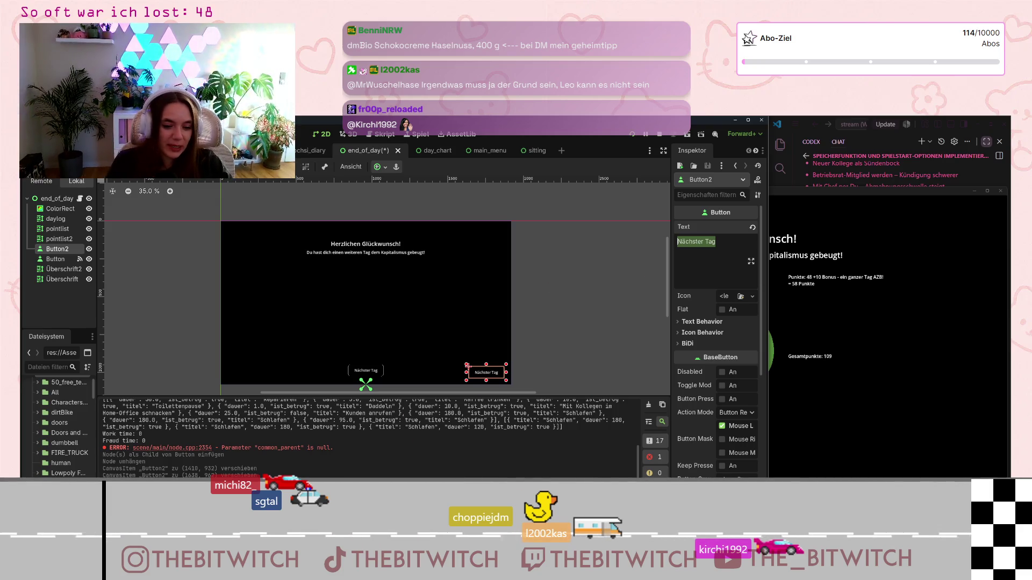
key(alt+Tab)
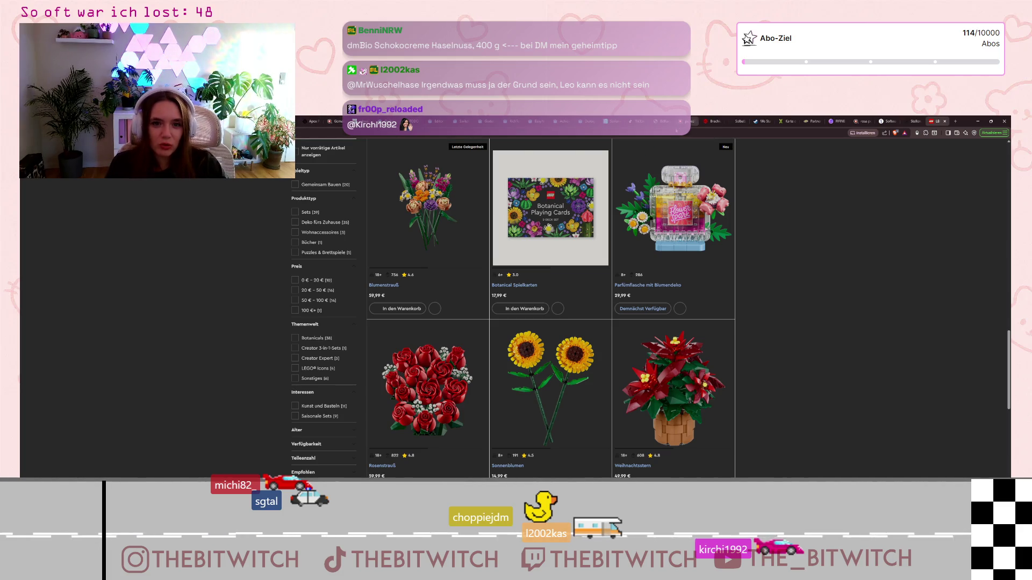
Step: In a new tab, search 'madgaming' and open the MAD Gaming & Office shop
click(955, 121)
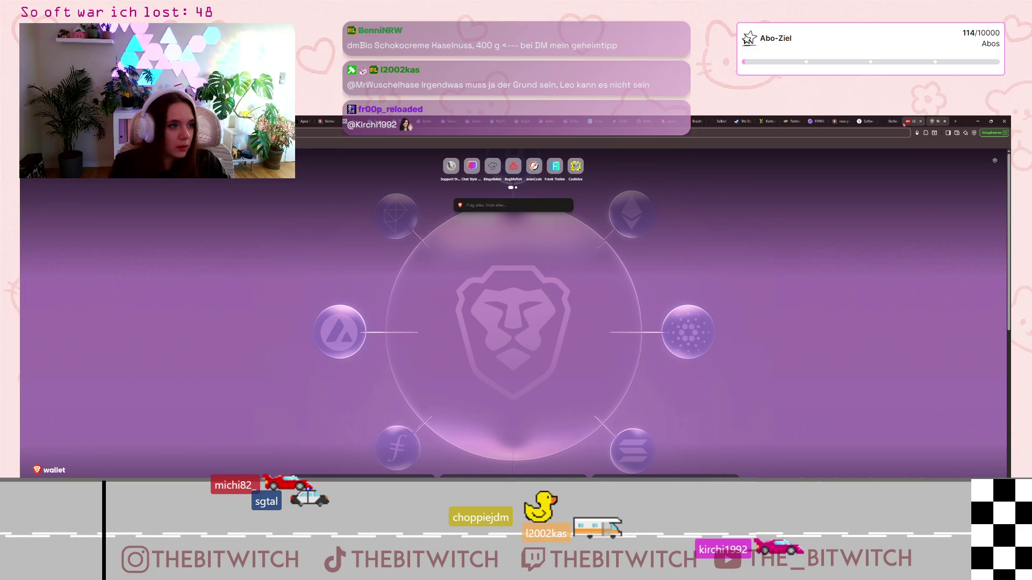
text(madgaming)
key(Return)
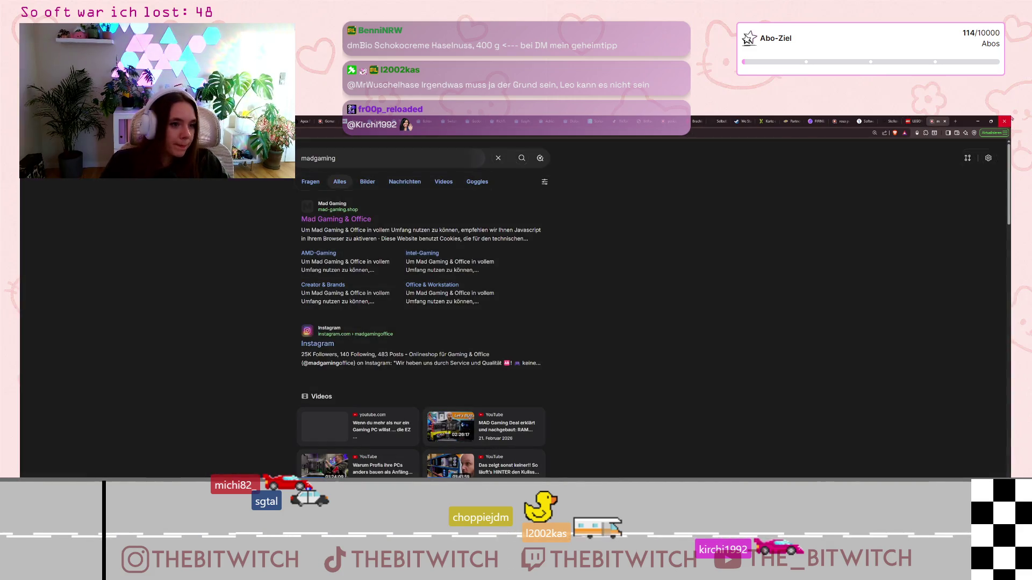
click(322, 219)
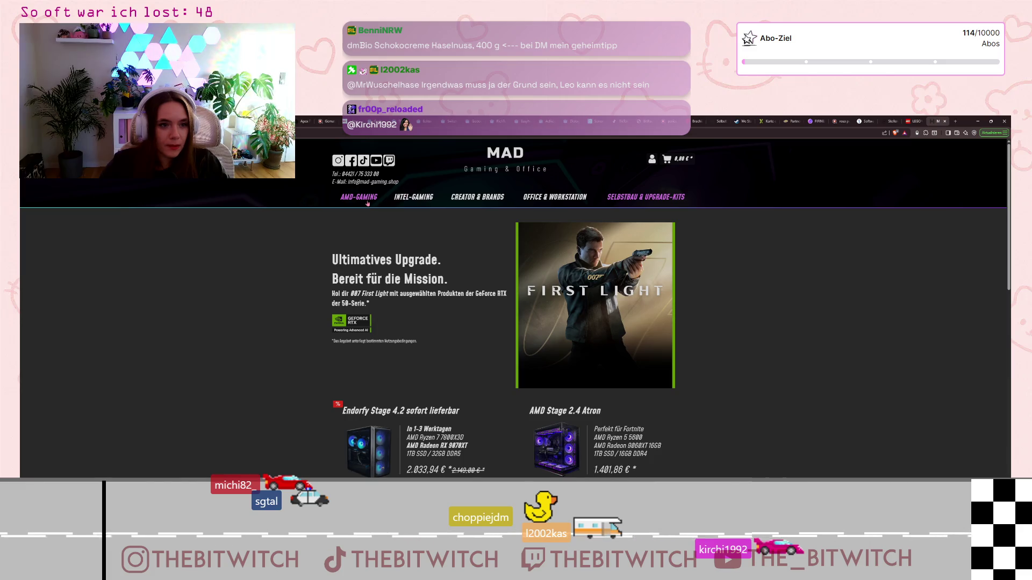
Step: Open the AMD DIY 5.5 white product page, then the Frank Thelen website in a new tab
scroll(419, 302, down, 8)
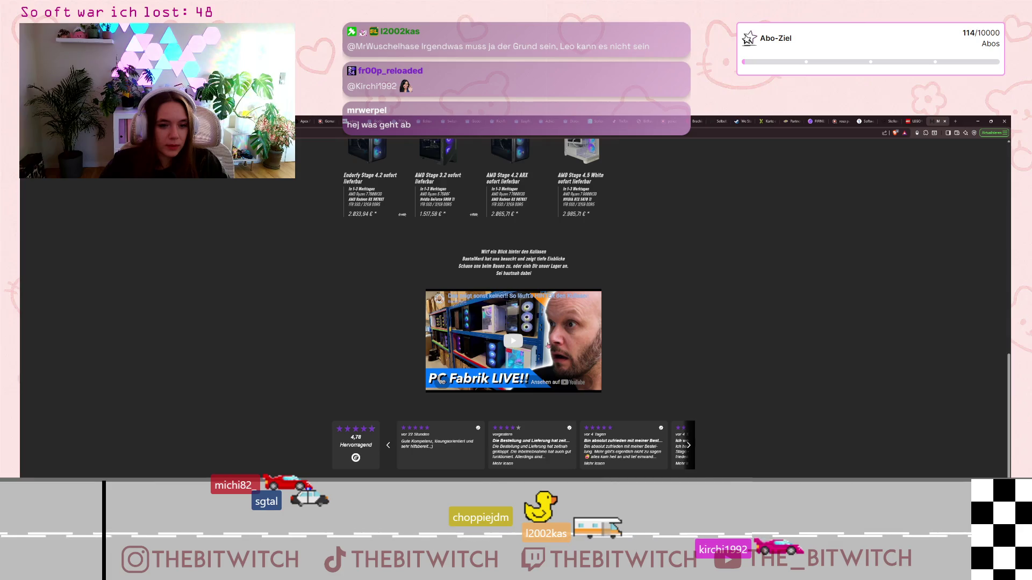
scroll(650, 333, up, 10)
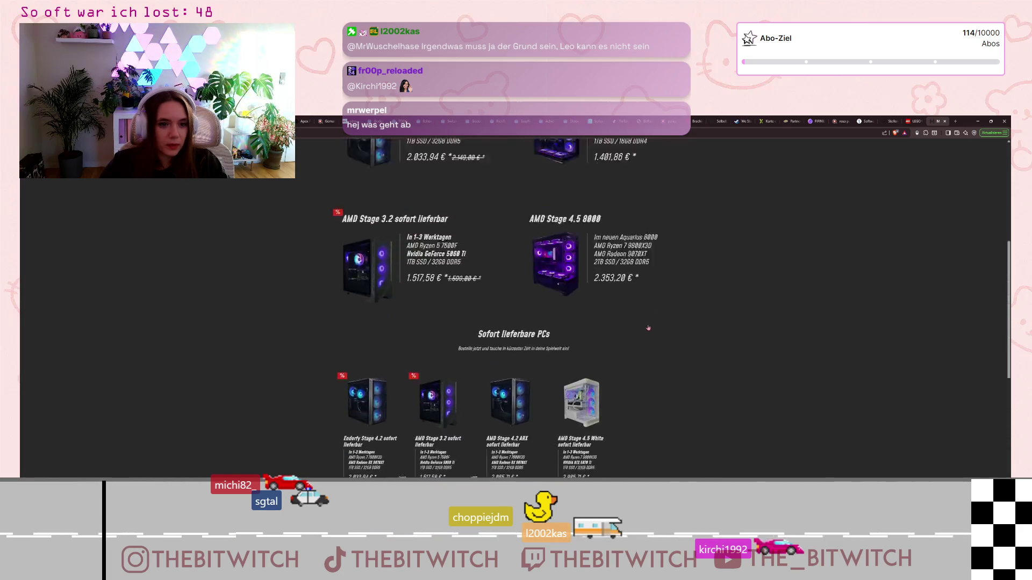
scroll(423, 274, down, 5)
scroll(423, 275, down, 4)
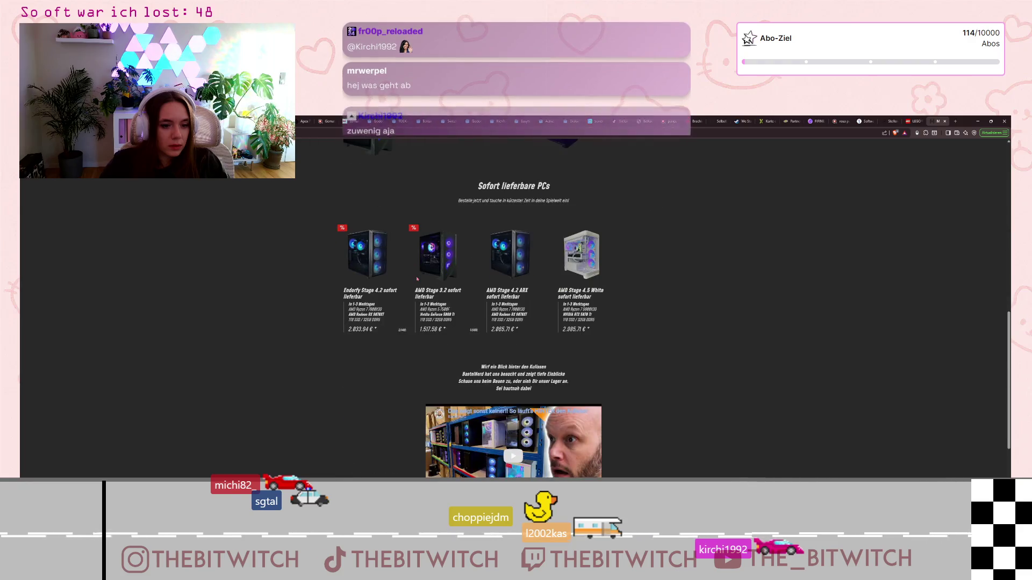
scroll(457, 269, up, 8)
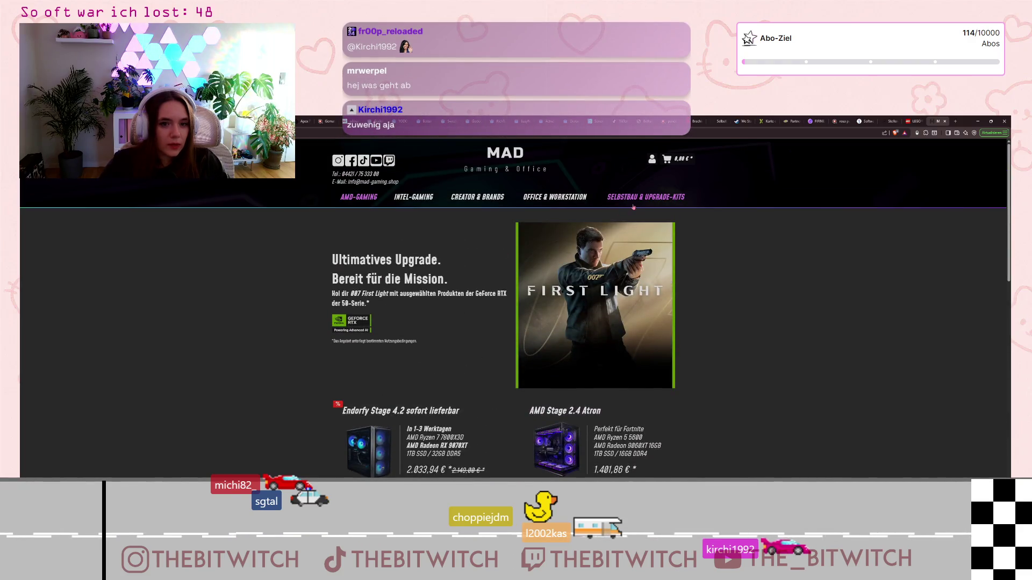
scroll(455, 371, down, 3)
scroll(455, 371, down, 3)
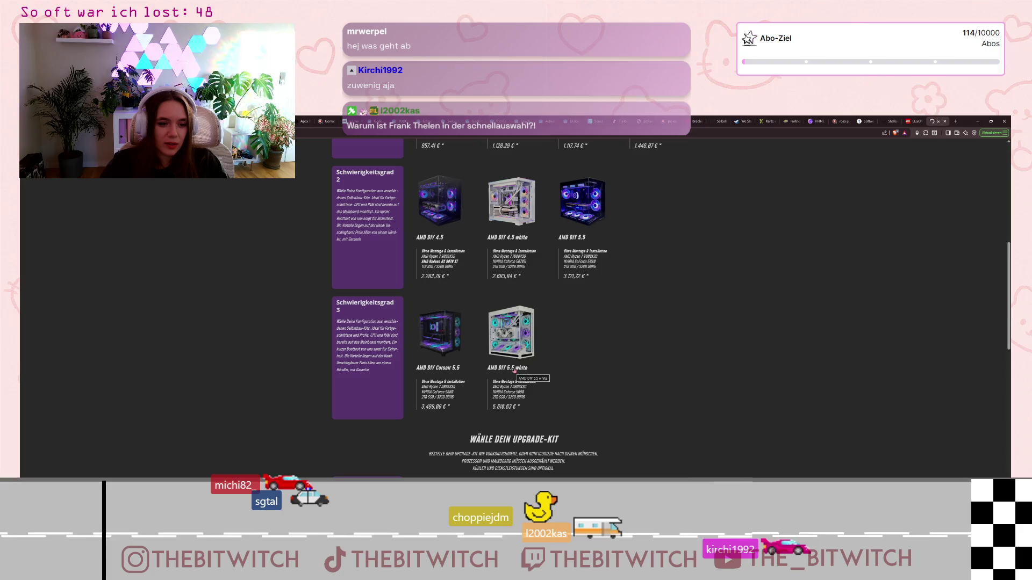
click(519, 355)
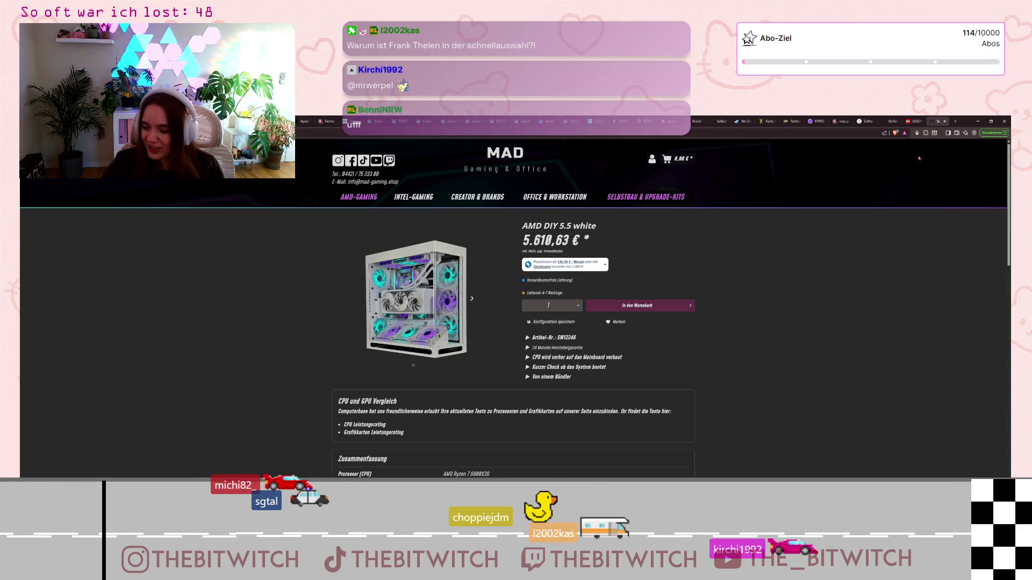
click(955, 121)
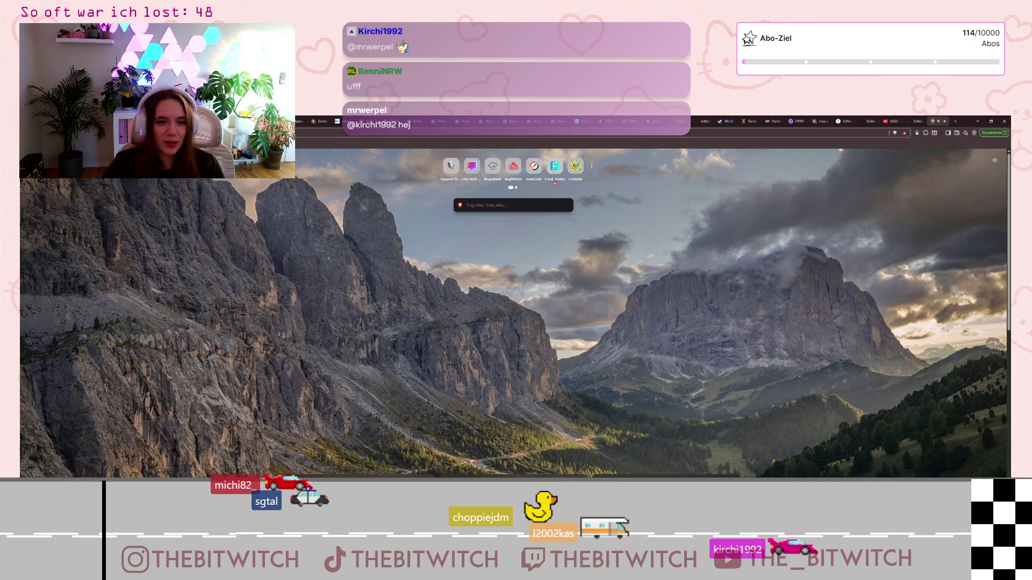
click(555, 181)
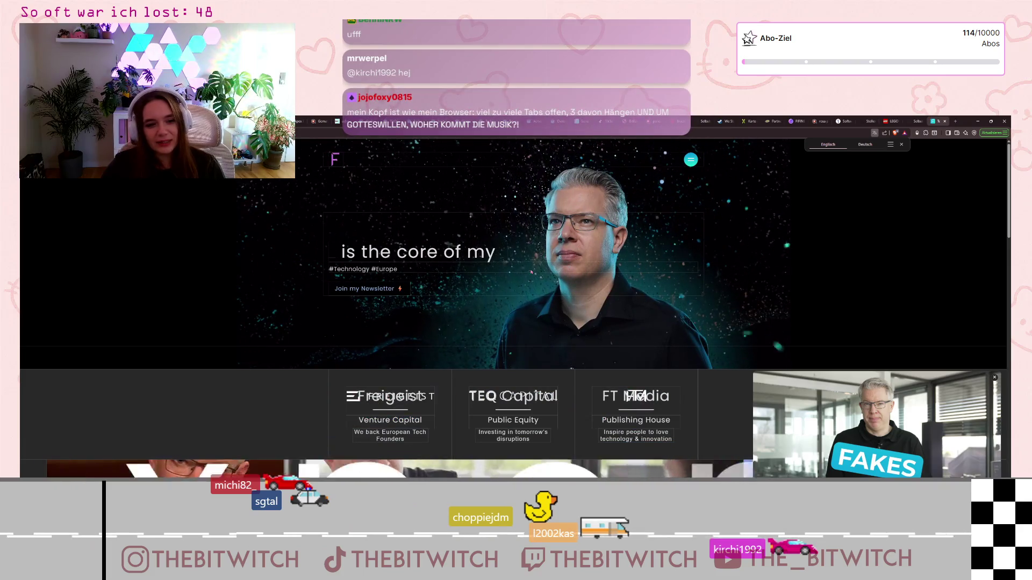
Step: Dismiss the translation prompt and close the Frank Thelen tab to return to the shop
click(917, 146)
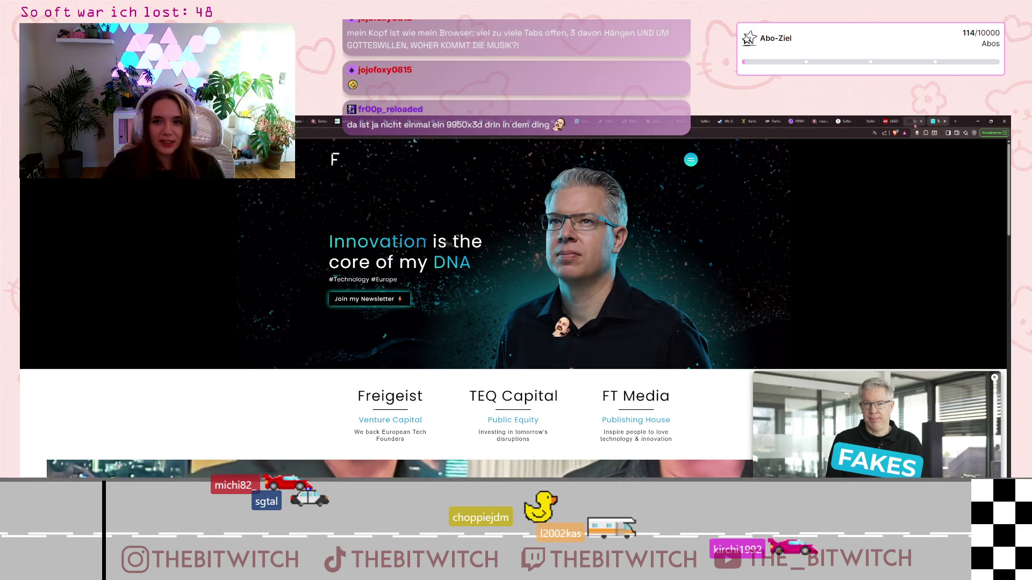
click(945, 121)
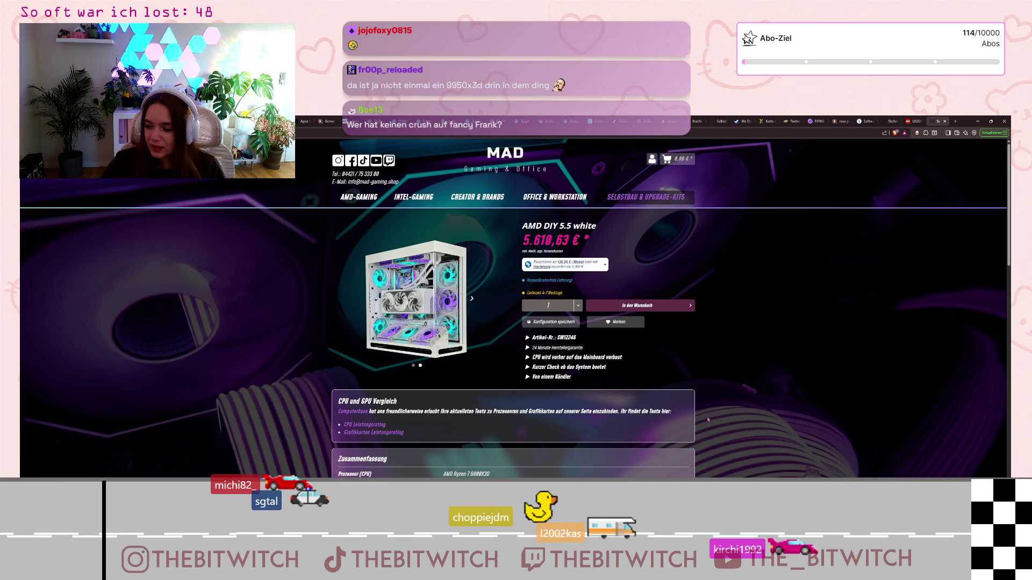
Step: Open a new tab beside the MAD Gaming shop and search for 'infrastructure'
scroll(672, 377, down, 3)
scroll(623, 301, up, 2)
scroll(623, 322, down, 6)
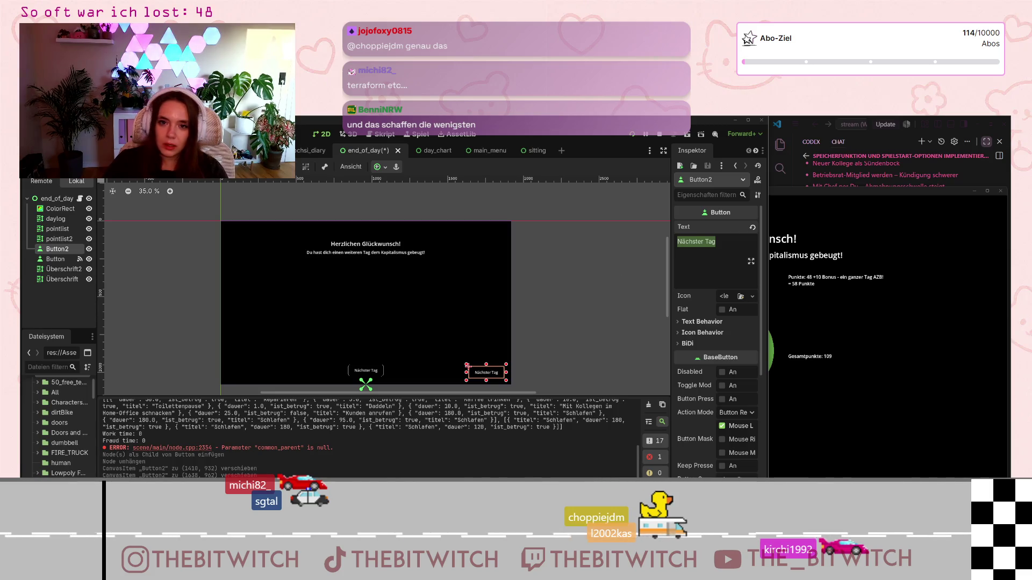
key(alt+Tab)
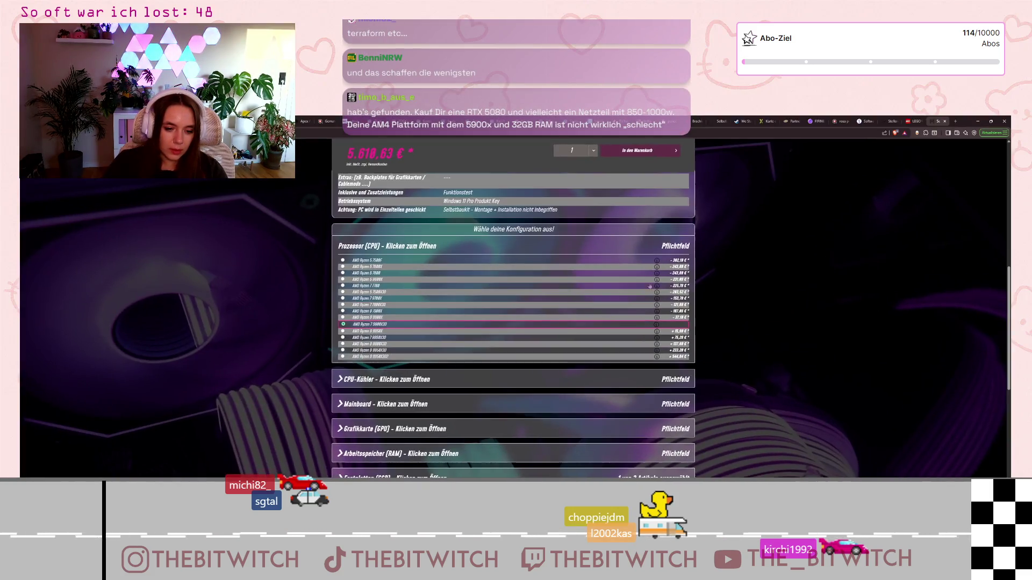
click(955, 121)
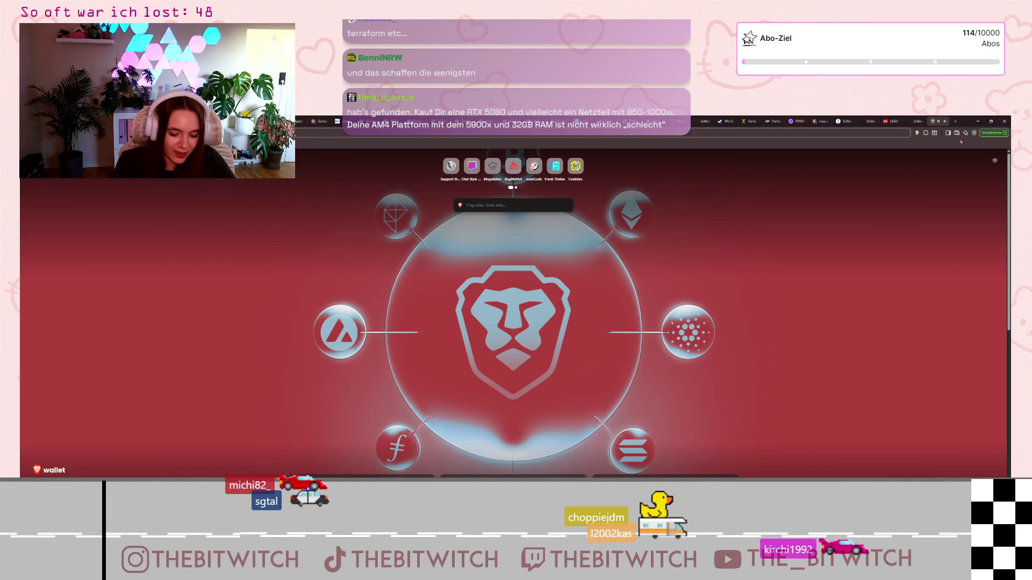
key(Return)
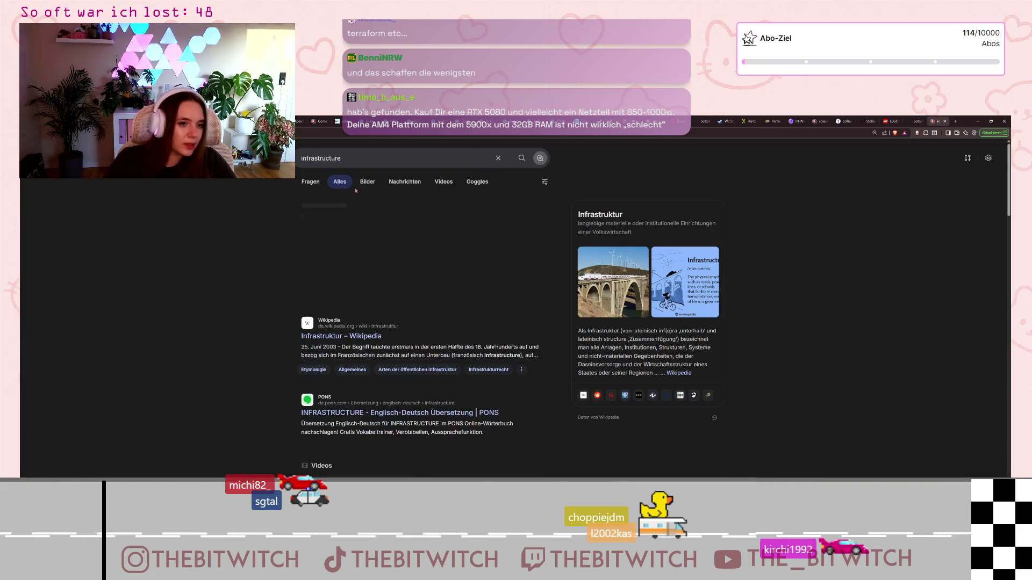
Step: Search 'infrastructure pronunciation' and open the Cambridge Dictionary pronunciation result
click(360, 158)
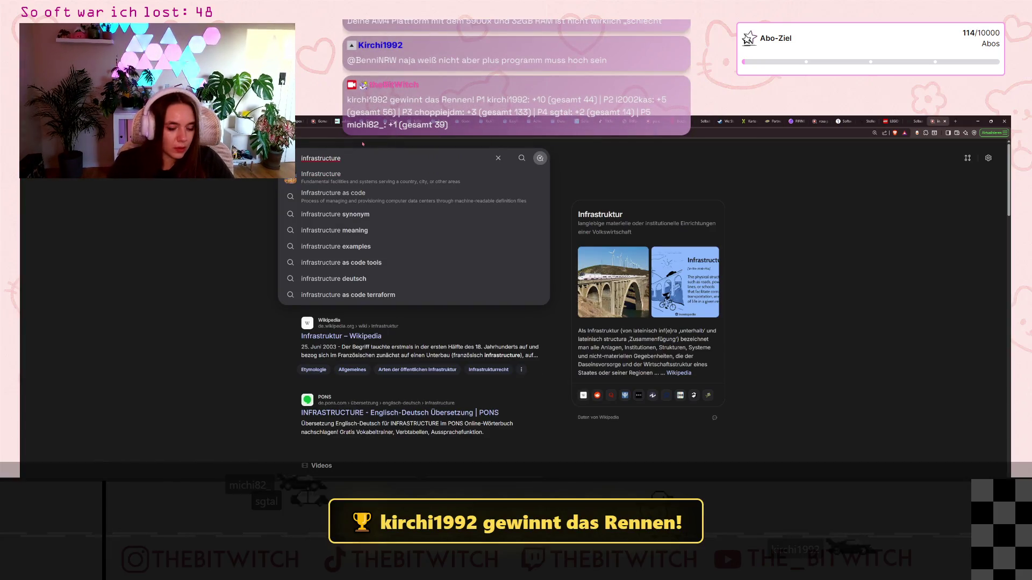
text(ron)
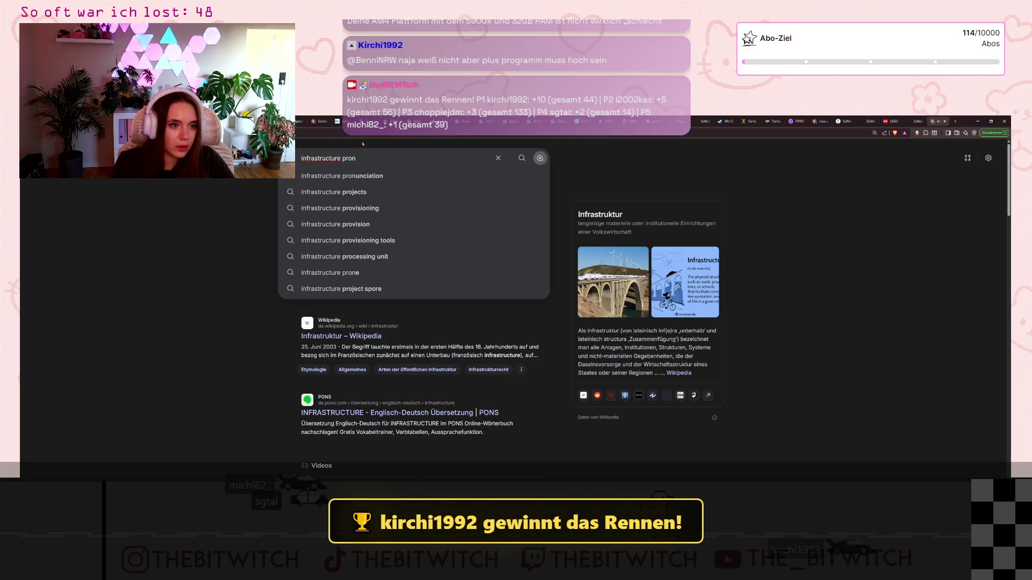
click(370, 175)
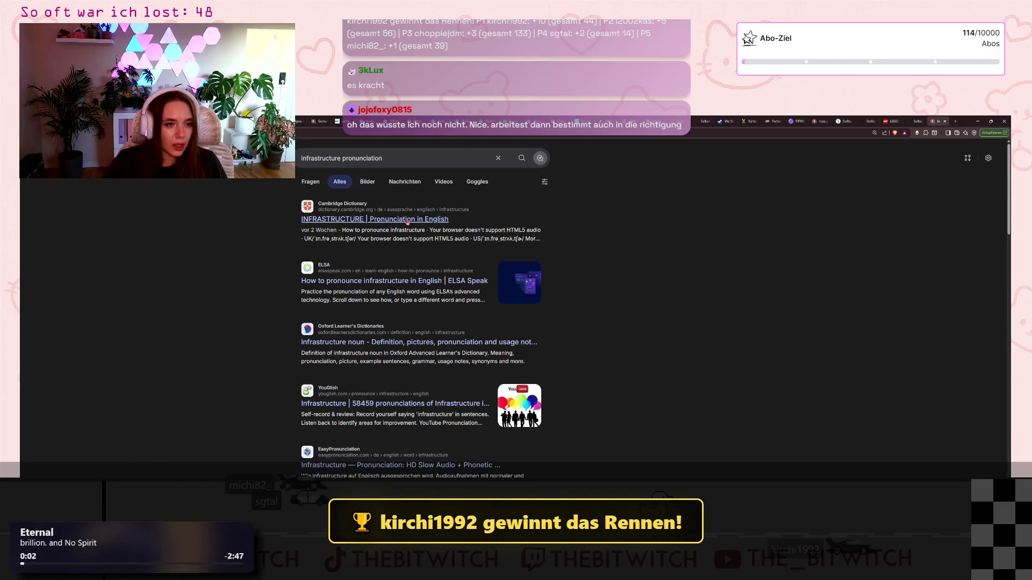
click(401, 219)
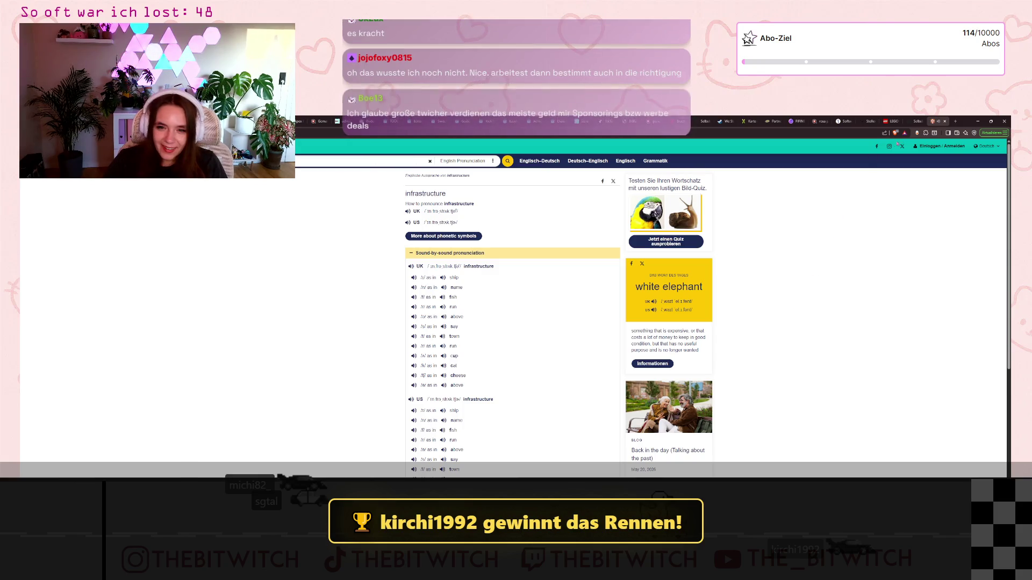
Step: Close the Cambridge Dictionary 'infrastructure' pronunciation tab
click(944, 121)
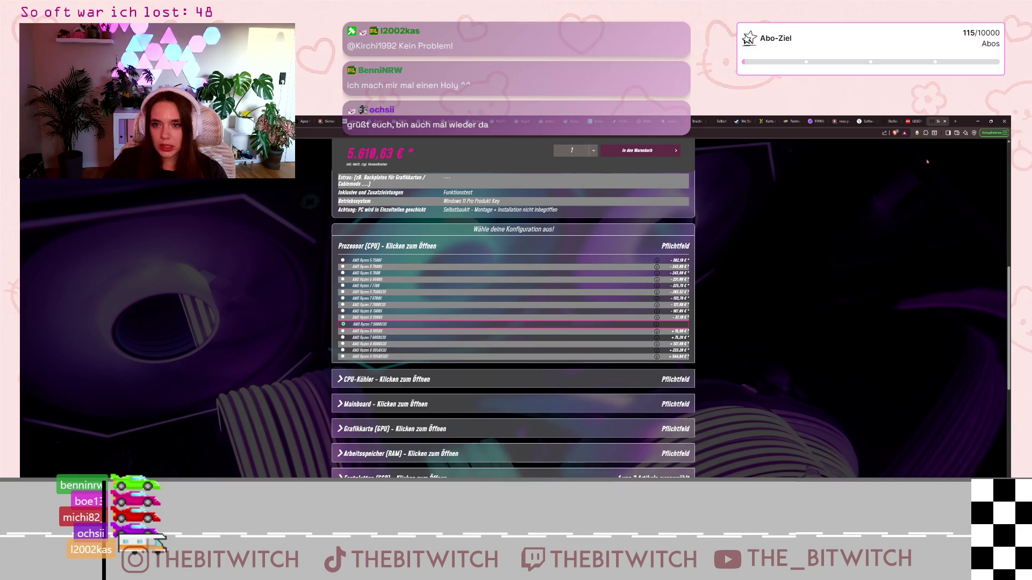
Step: Minimize Brave so the Godot end_of_day scene shows again
click(978, 122)
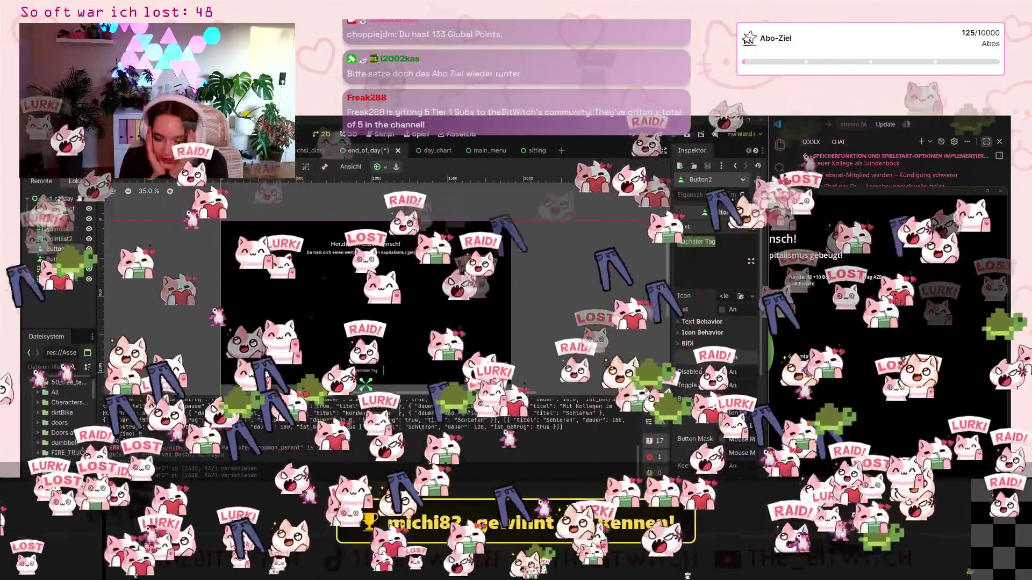
Step: Undo the last edit so both Button and Button2 read 'Nächster Tag'
key(ctrl+z)
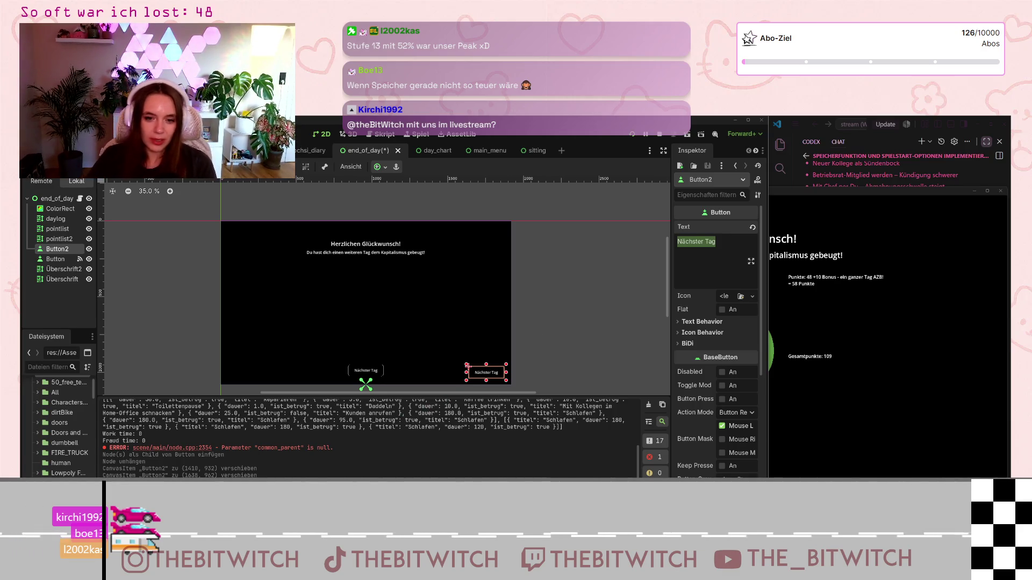
Step: Change Button2's Text from 'Nächster Tag' to 'Skilltree'
click(713, 244)
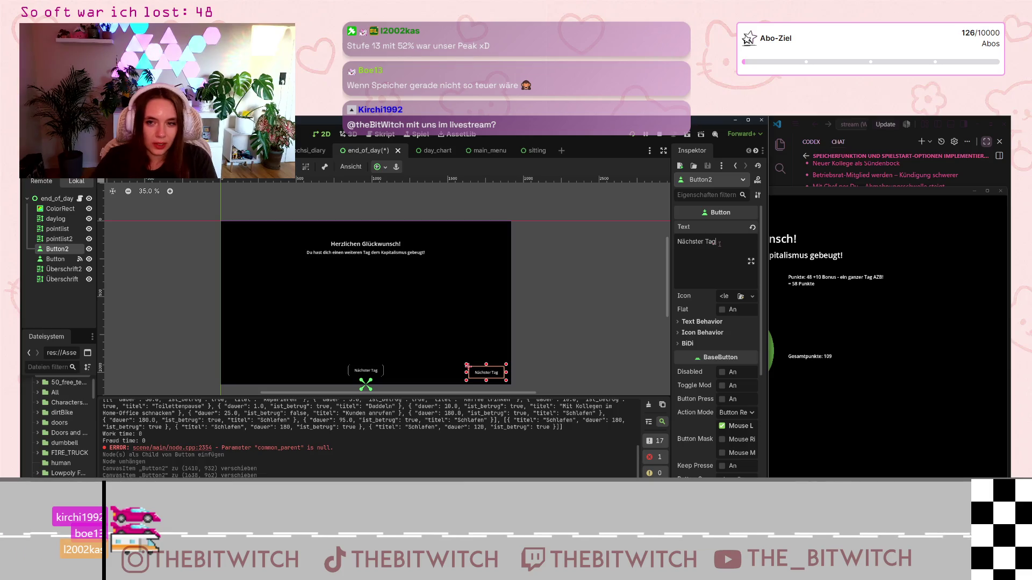
drag(719, 243, 682, 241)
text(S)
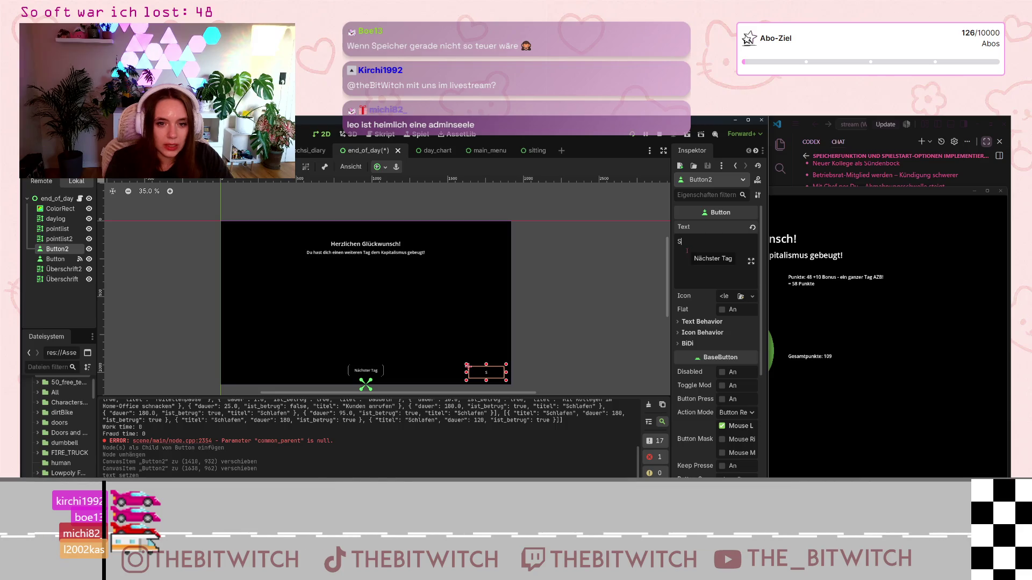
text(killtree)
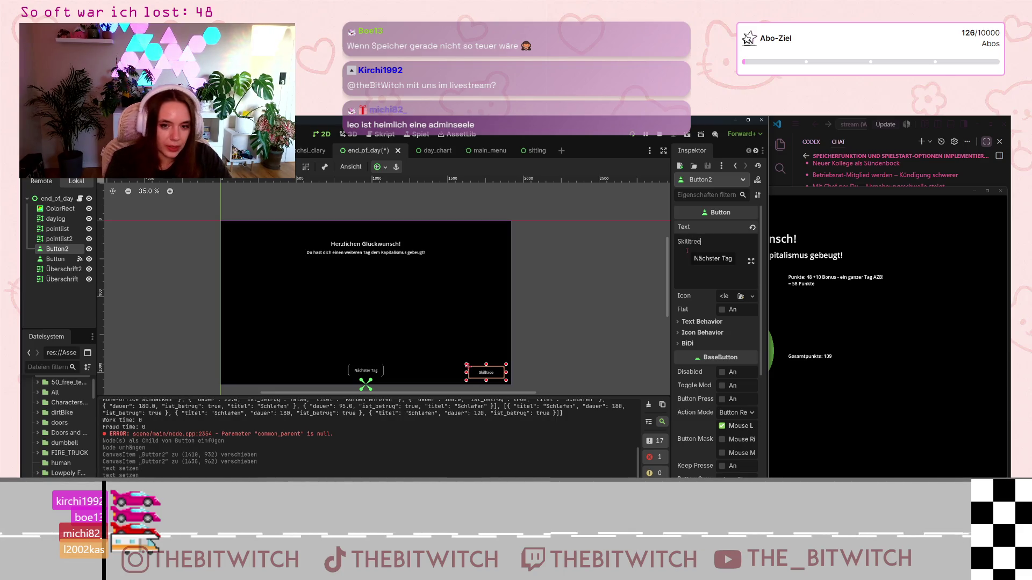
click(481, 380)
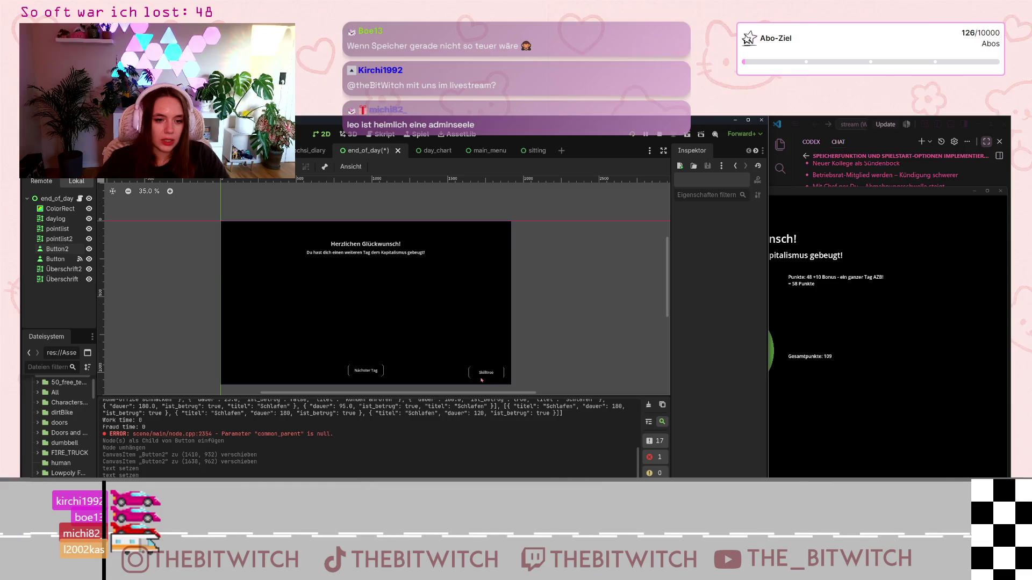
Step: Move the Skilltree button beside Nächster Tag, nudging it slightly right
click(486, 373)
key(1)
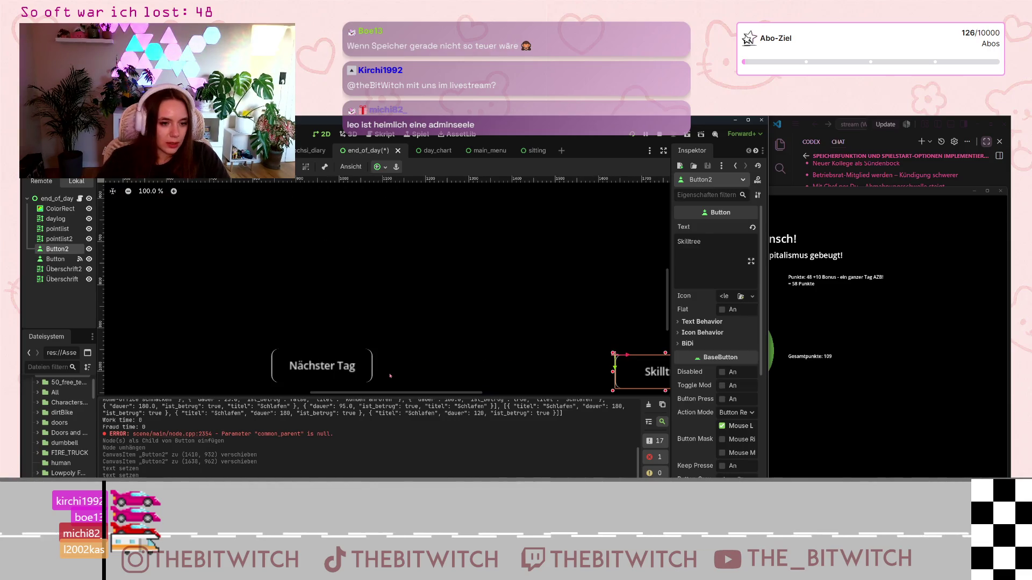
mouse_move(666, 357)
mouse_down()
mouse_move(358, 352)
mouse_move(389, 367)
mouse_up()
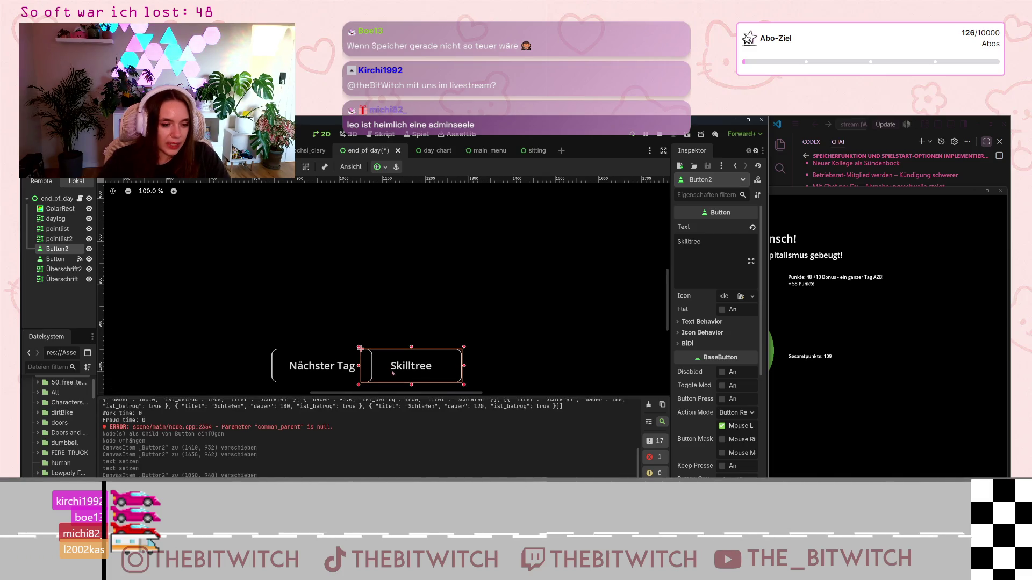
scroll(414, 380, down, 3)
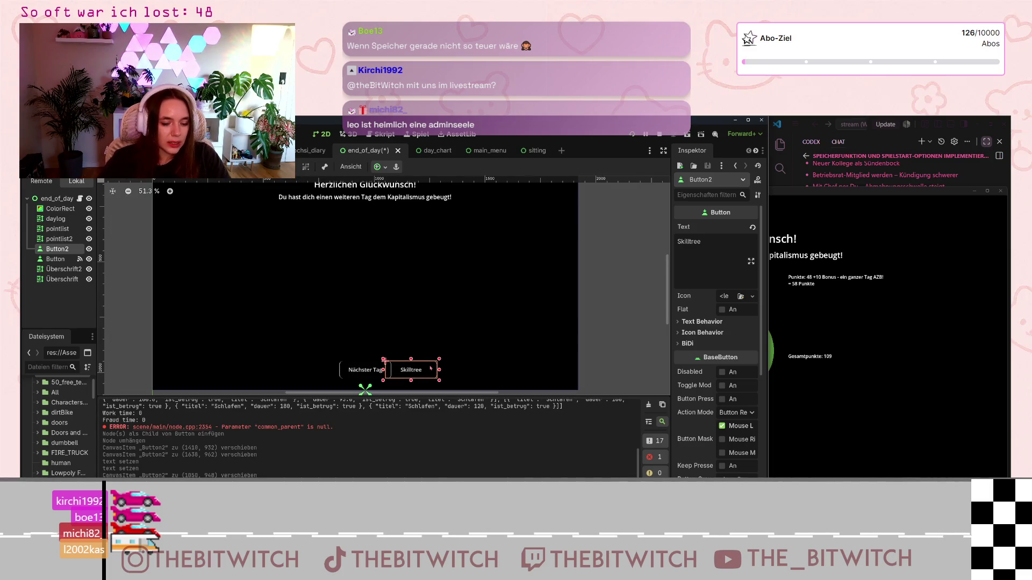
drag(420, 369, 460, 368)
key(Right)
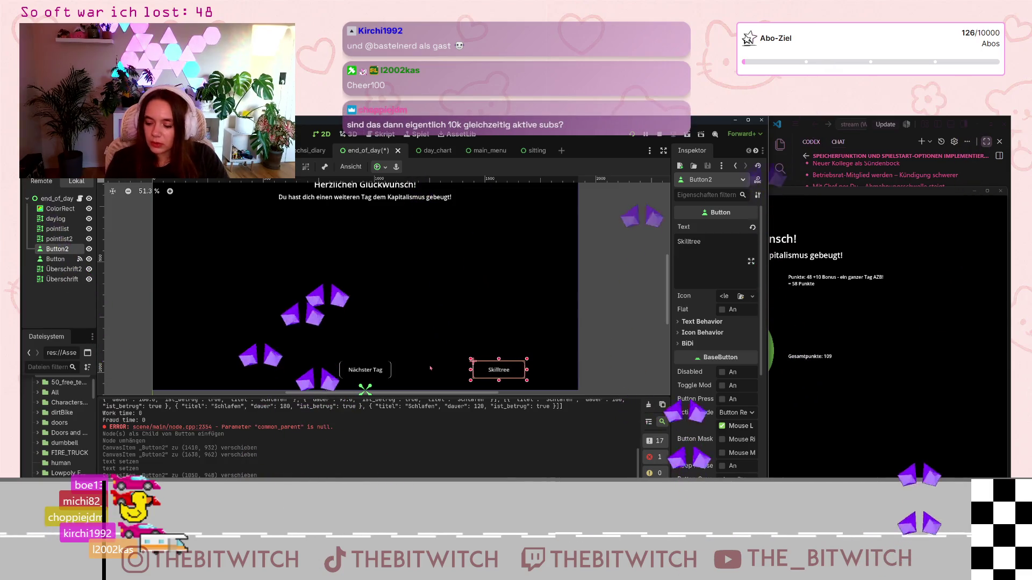
key(Right)
key(Right)
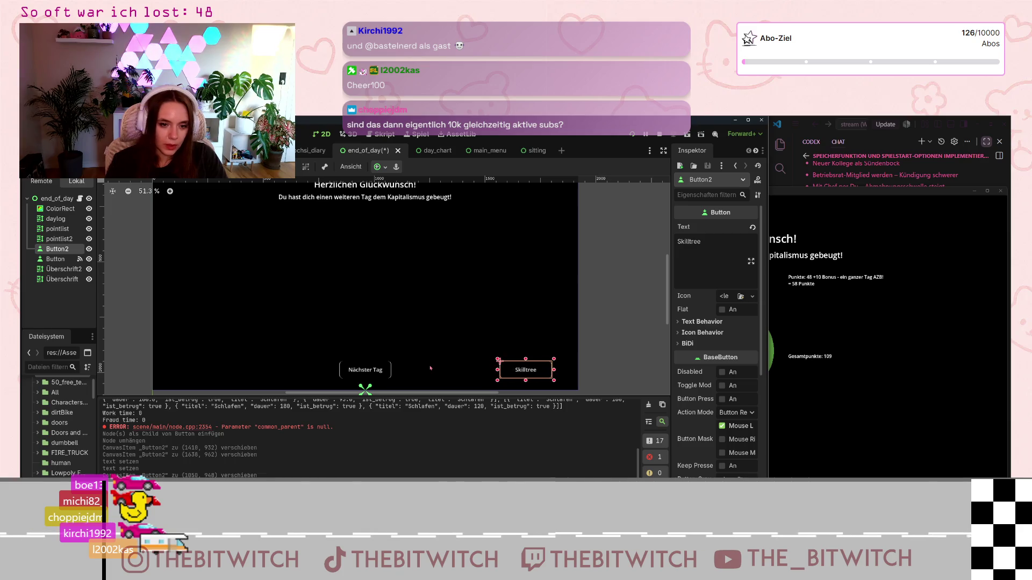
key(Right)
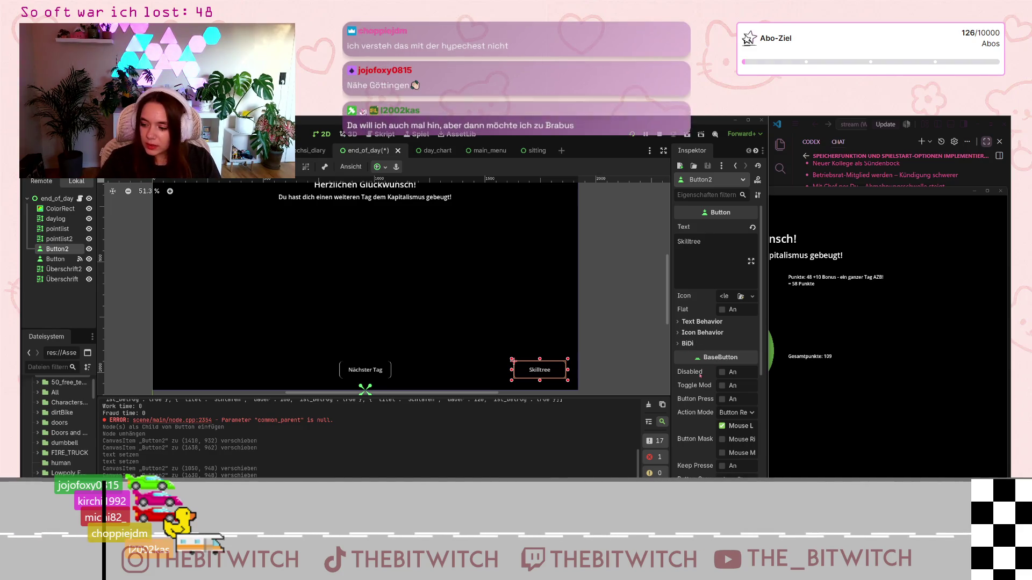
Step: Check the tooltips of the Skilltree button's Inspector properties such as Disabled and Flat
mouse_move(700, 371)
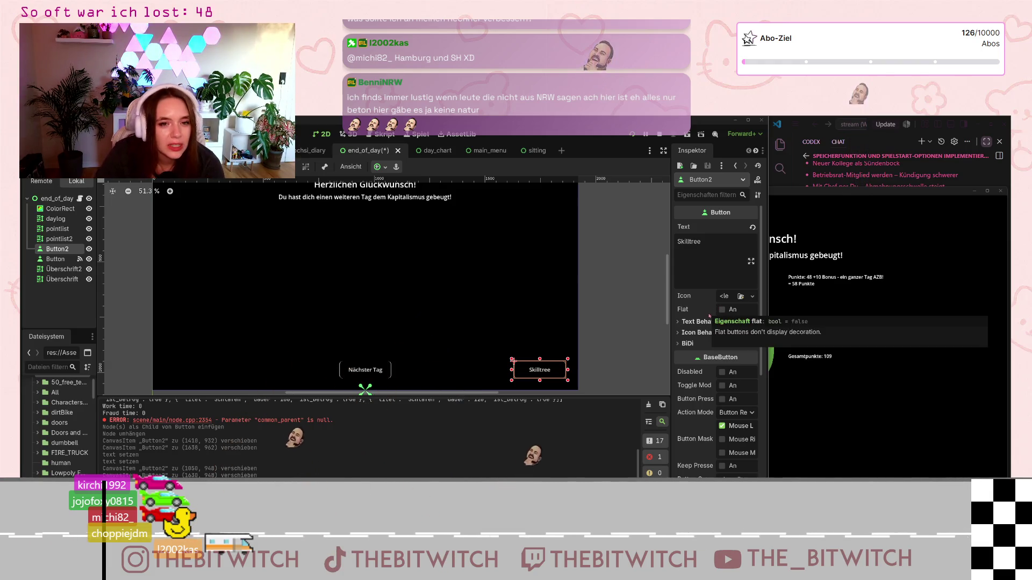
Step: Expand the Skilltree button's Layout, Transform, Focus and Mouse sections in the Inspector
scroll(694, 348, down, 5)
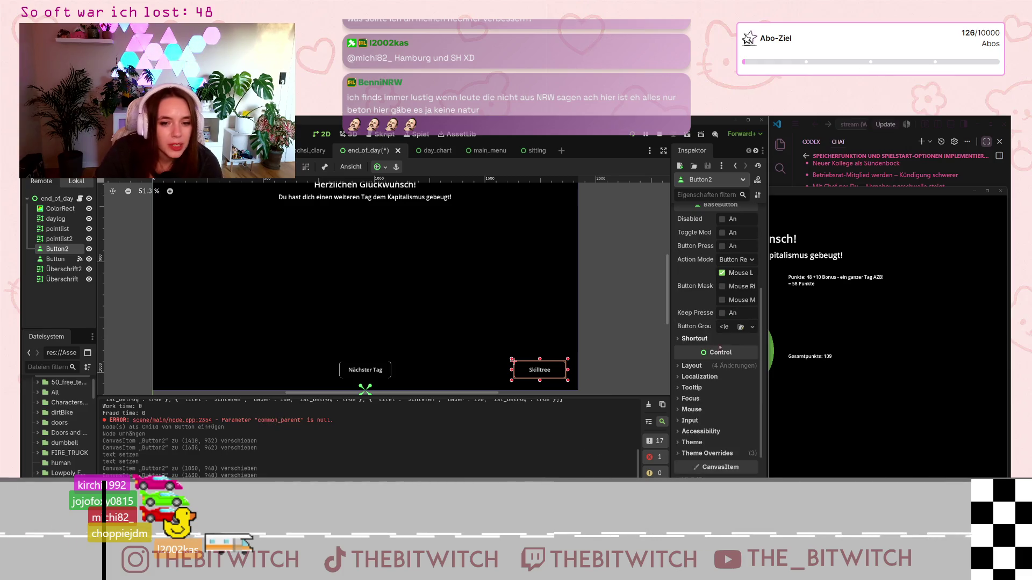
click(678, 369)
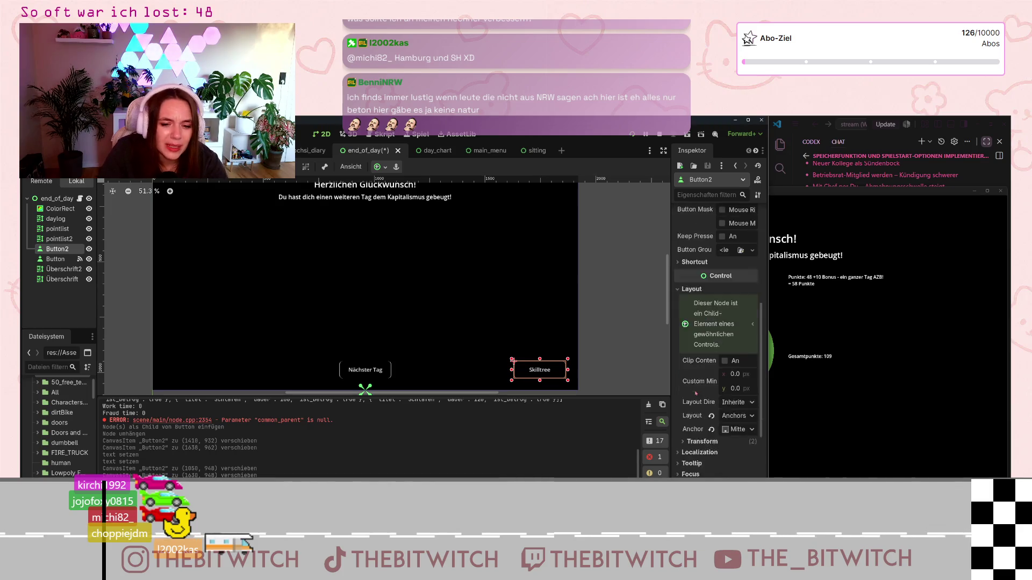
scroll(688, 382, down, 4)
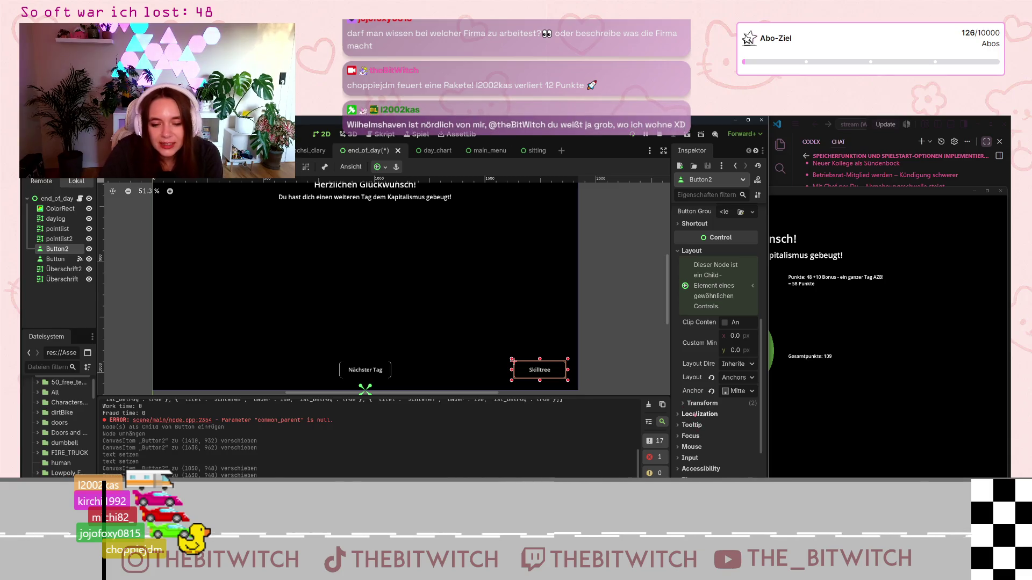
scroll(688, 416, down, 2)
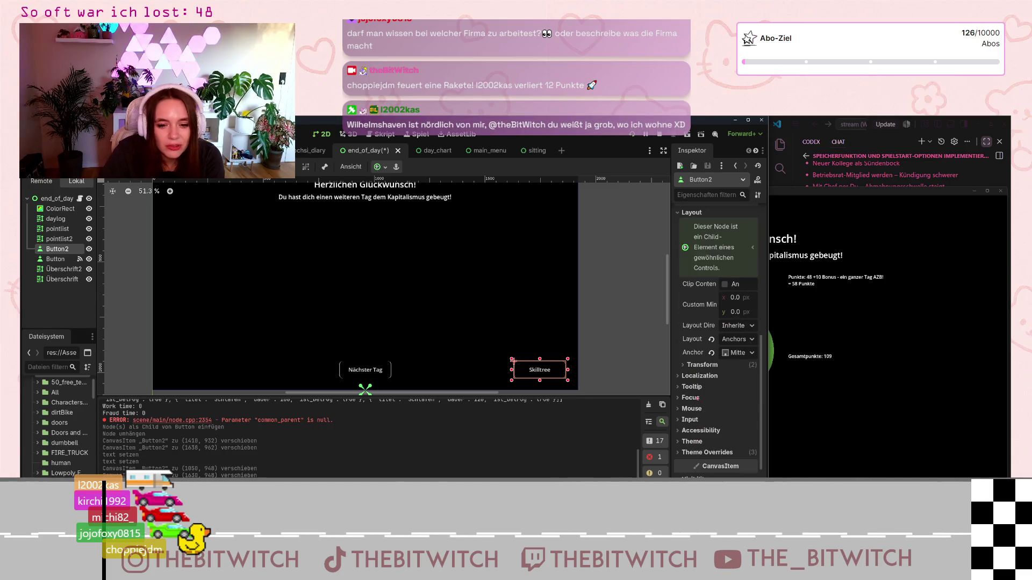
click(683, 365)
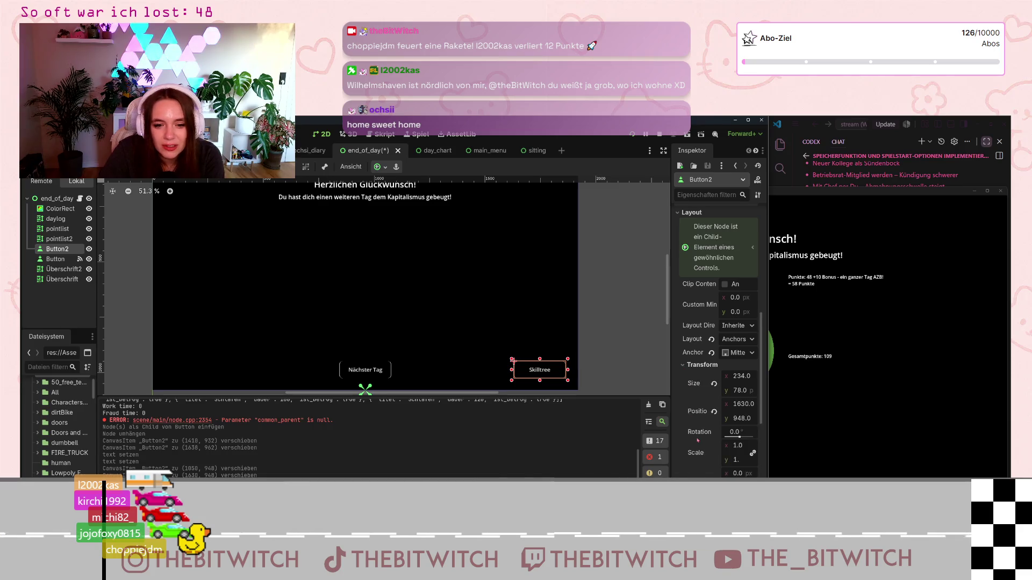
scroll(681, 344, down, 5)
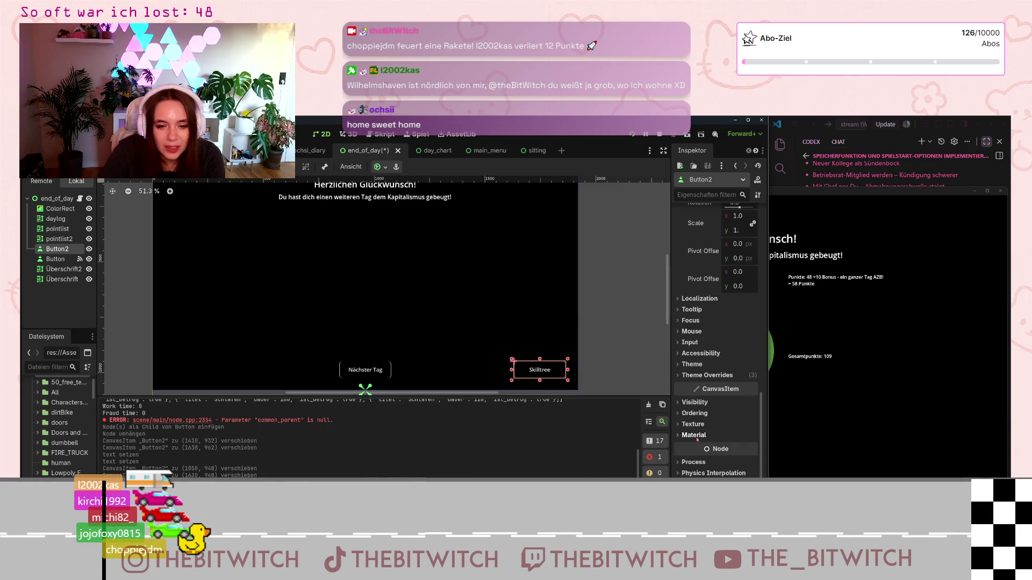
click(679, 321)
scroll(694, 370, down, 2)
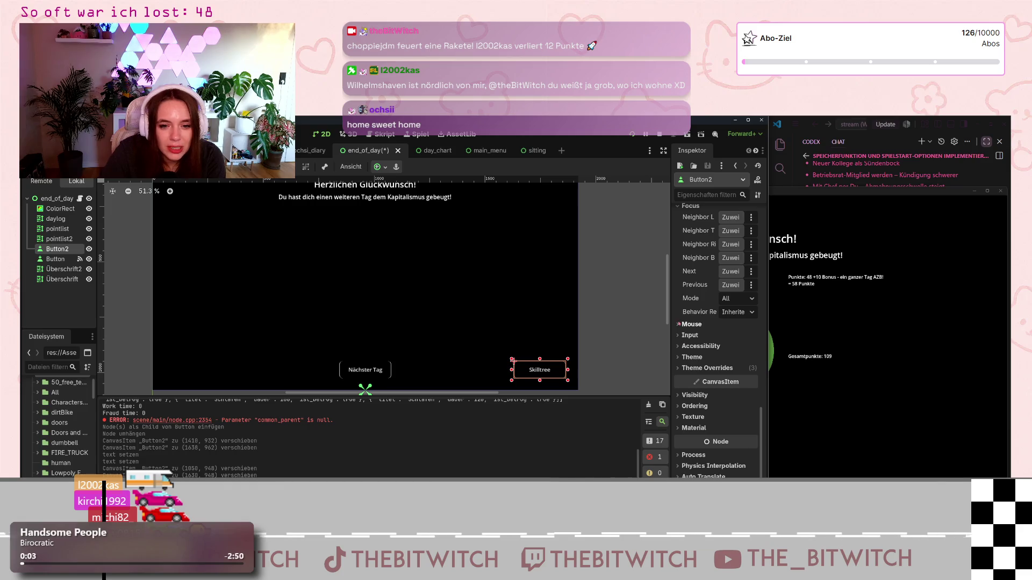
click(678, 324)
Step: Expand Theme Overrides to show the button's font size and style overrides
scroll(699, 357, up, 10)
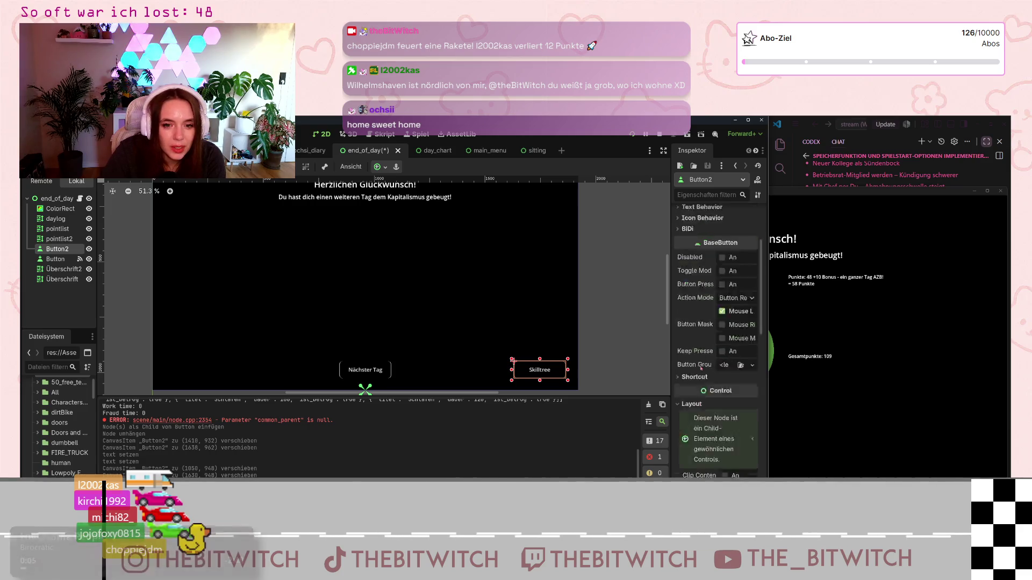
scroll(697, 376, down, 5)
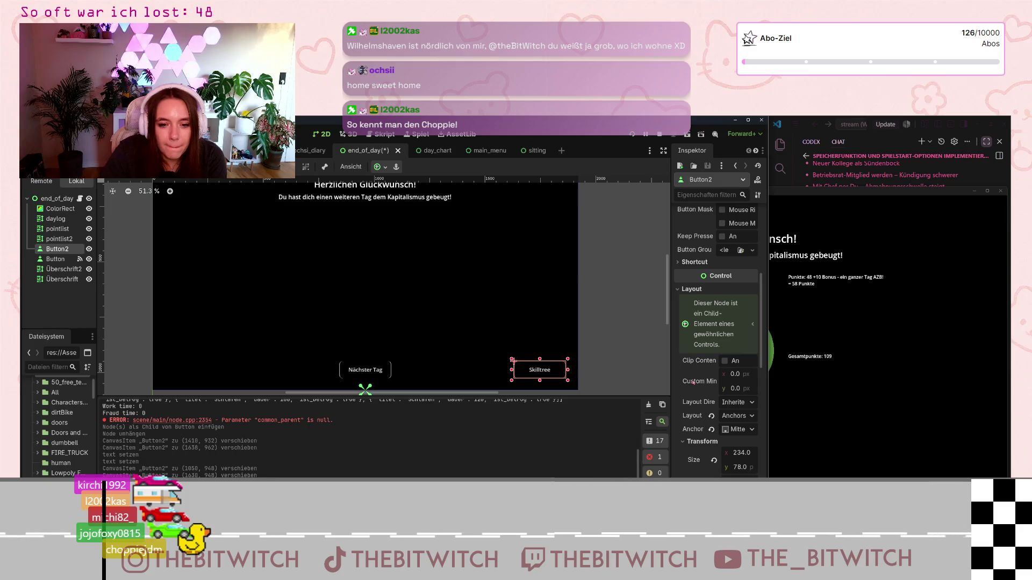
scroll(694, 383, down, 5)
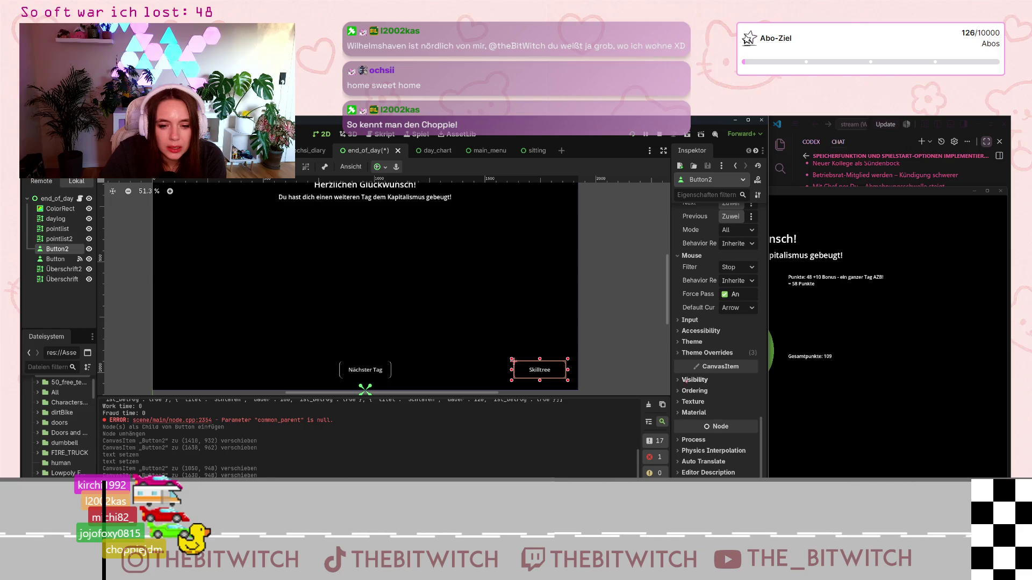
click(704, 353)
scroll(697, 383, down, 1)
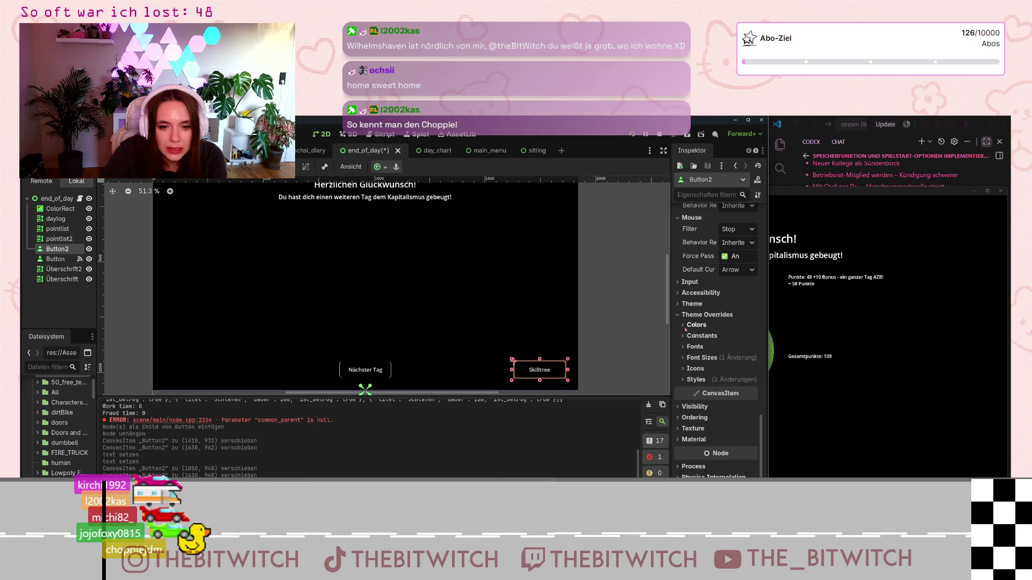
Step: Review the Normal StyleBoxFlat's 2 px border and 15 px corner radius, then run the game
click(695, 379)
scroll(699, 371, down, 2)
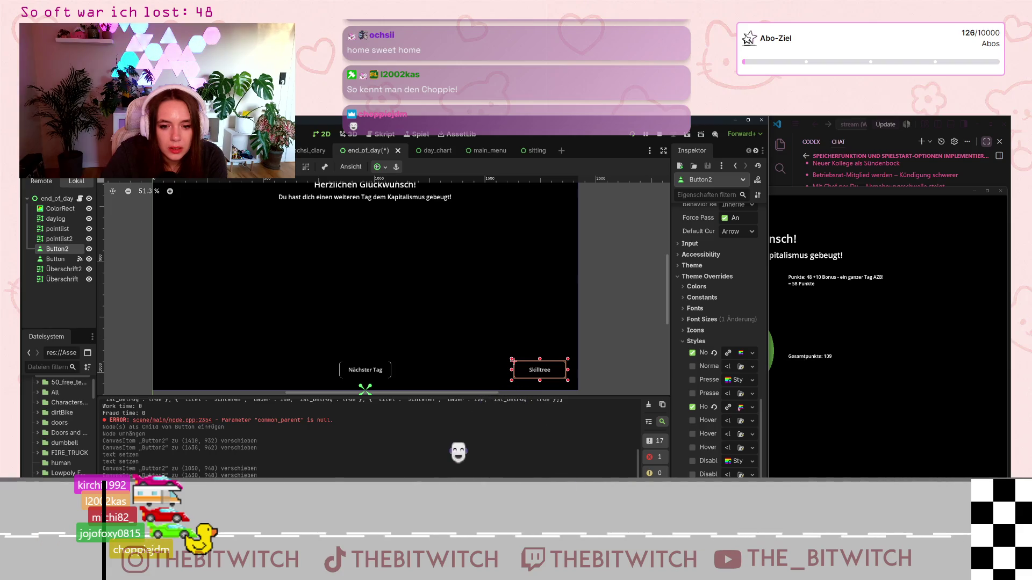
click(741, 353)
click(741, 354)
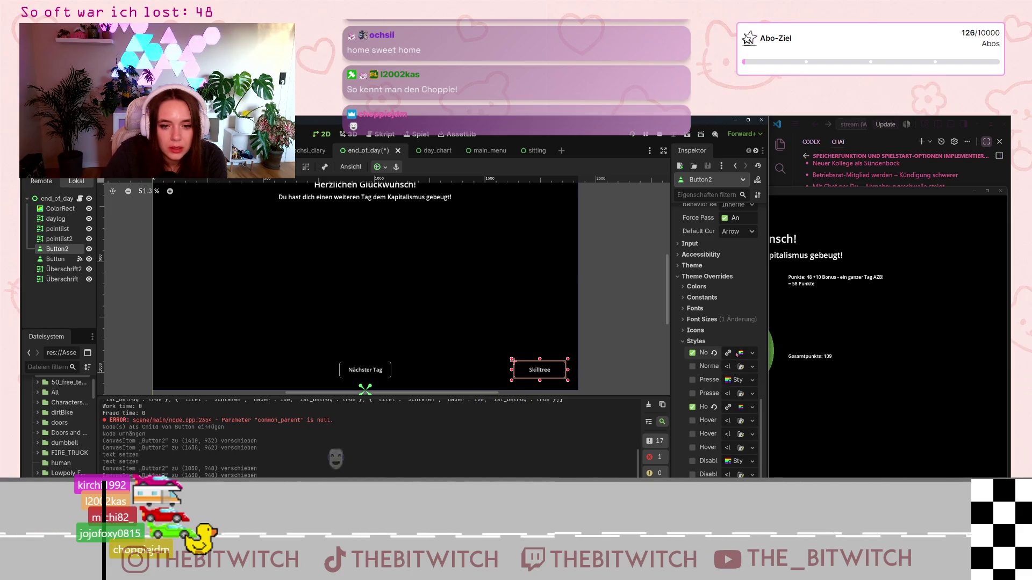
click(741, 355)
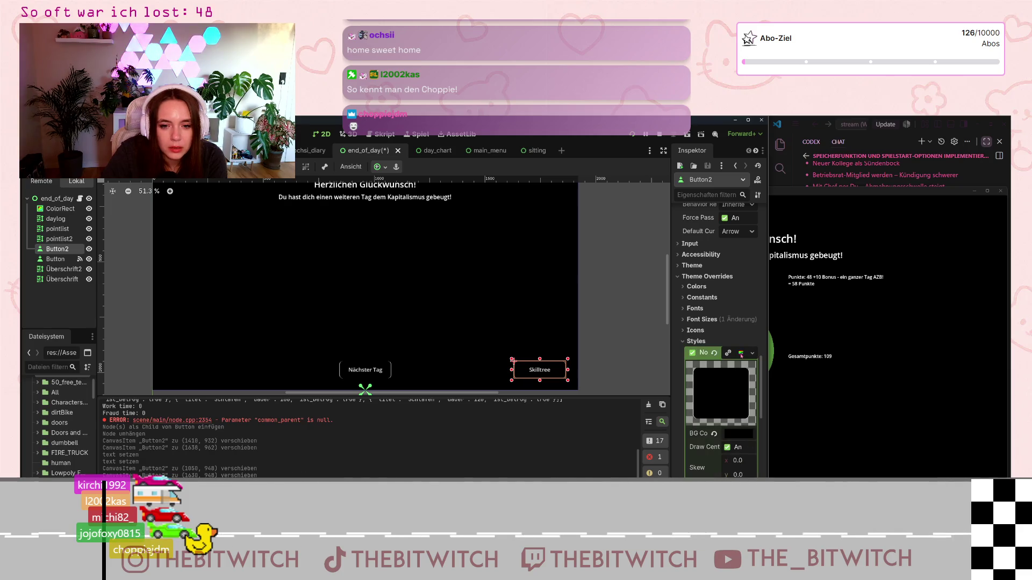
scroll(731, 376, down, 4)
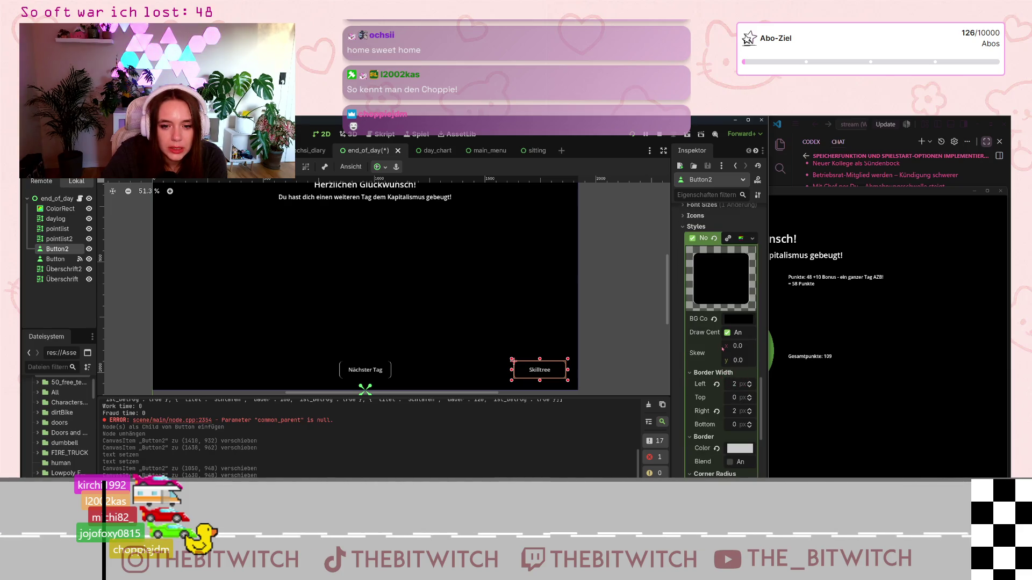
scroll(707, 365, down, 3)
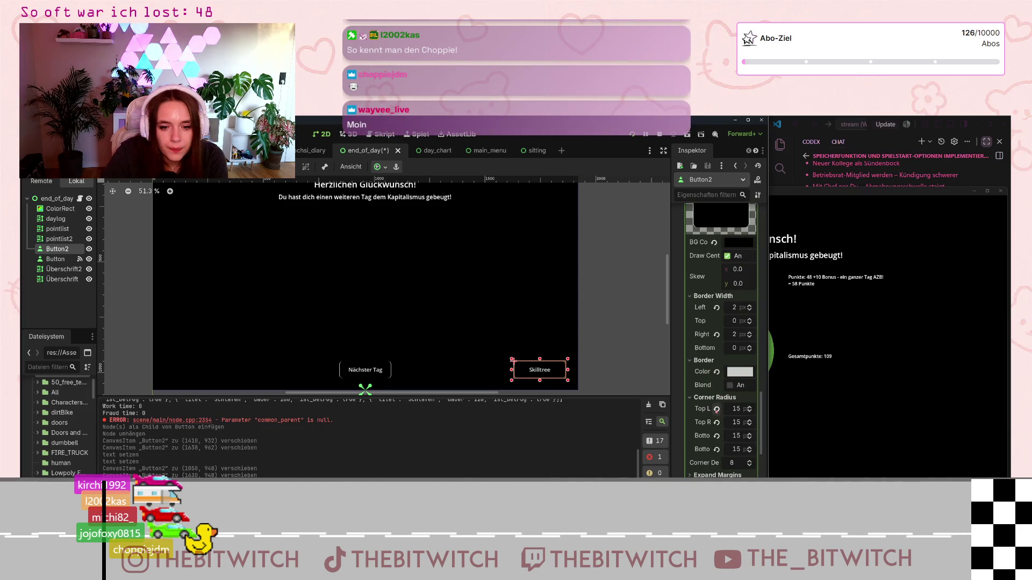
scroll(709, 418, down, 3)
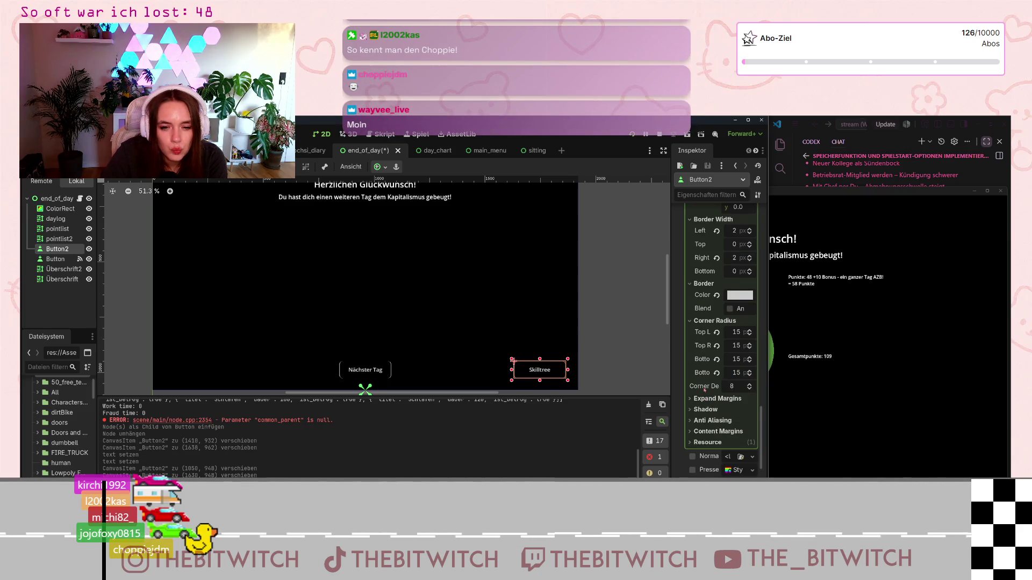
mouse_move(704, 390)
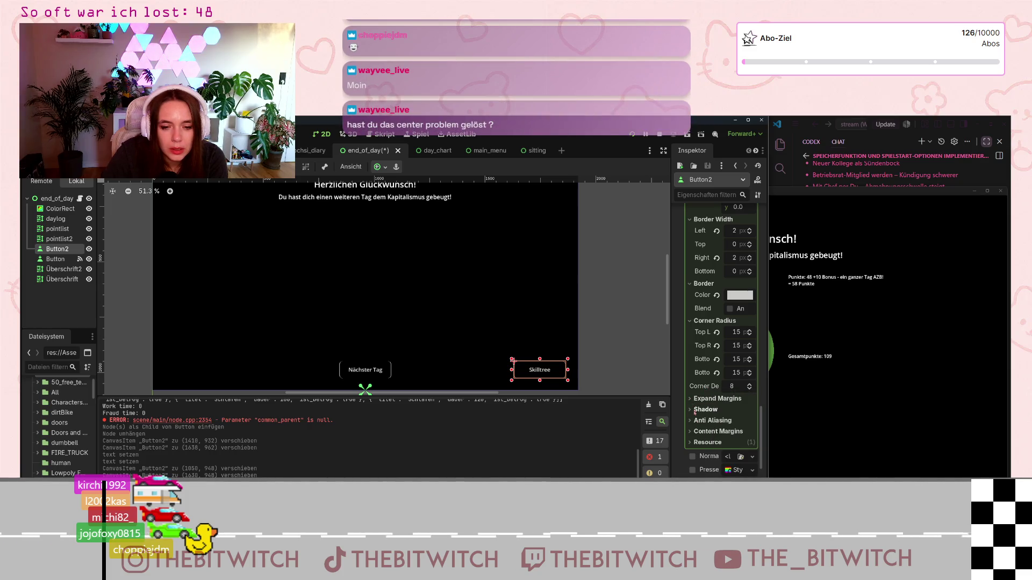
scroll(711, 349, up, 9)
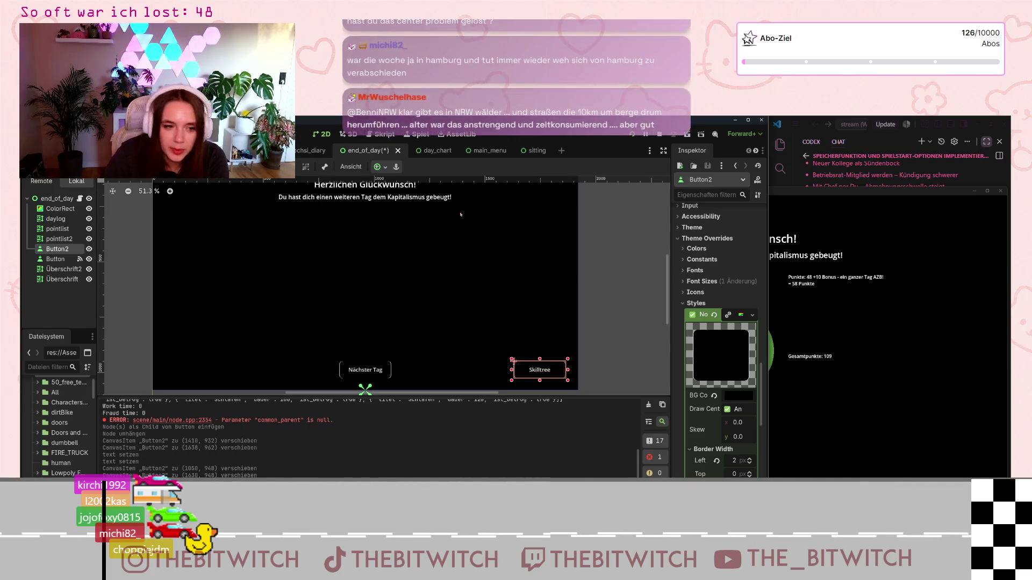
key(alt+Tab)
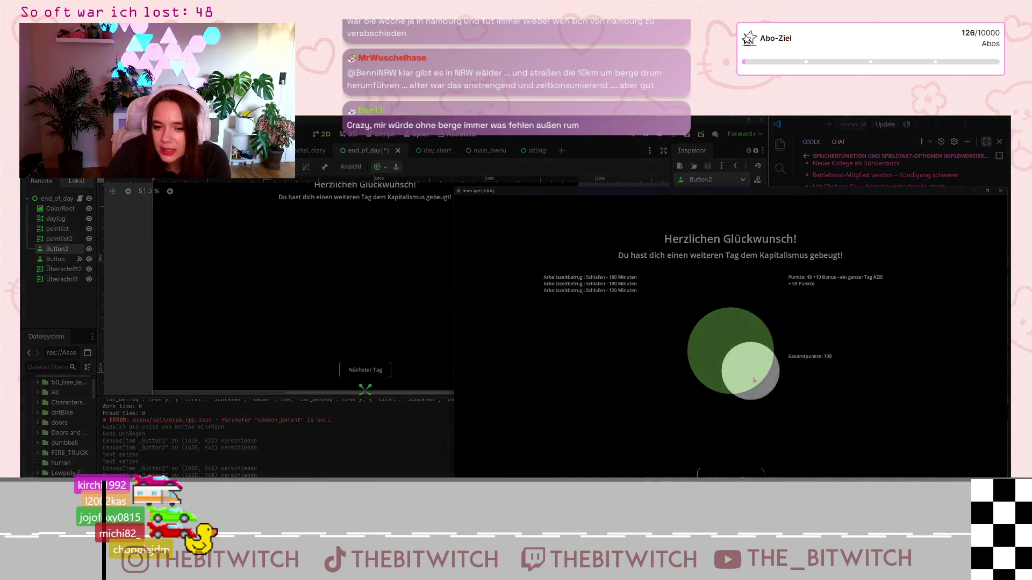
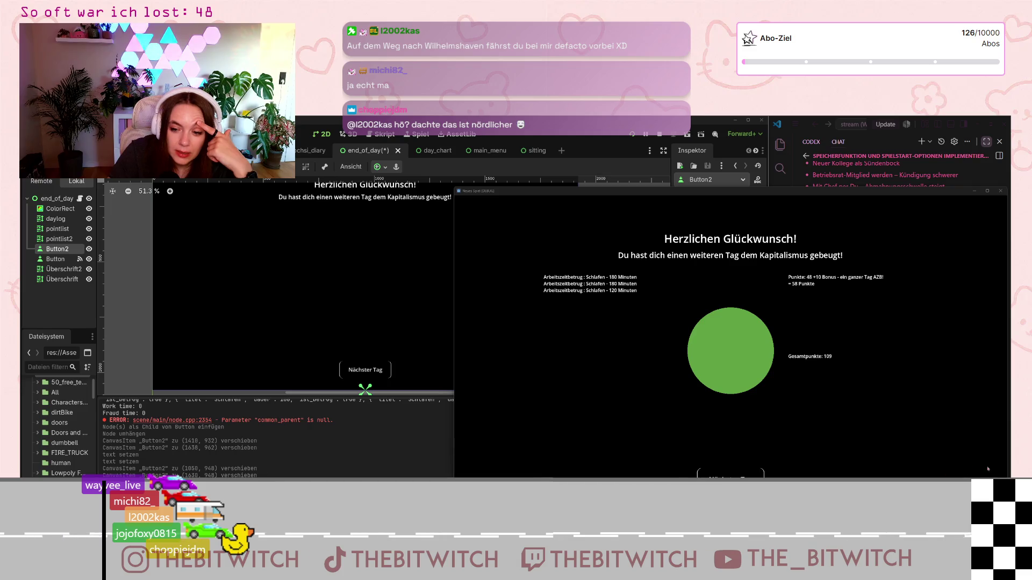
Step: Close the running game and reduce the Skilltree button's left and right border widths to 1 px
click(977, 190)
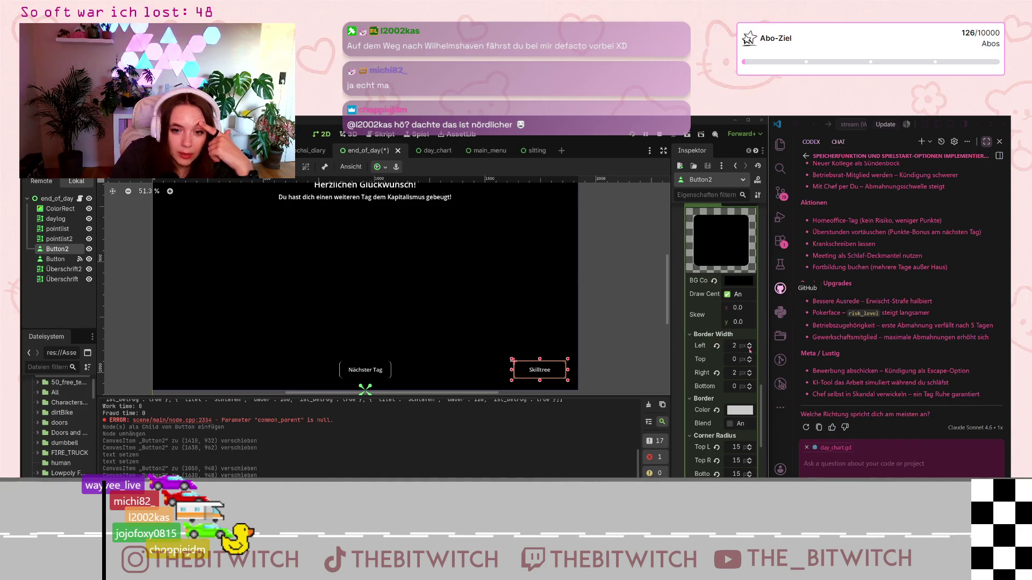
click(750, 351)
click(750, 350)
click(626, 362)
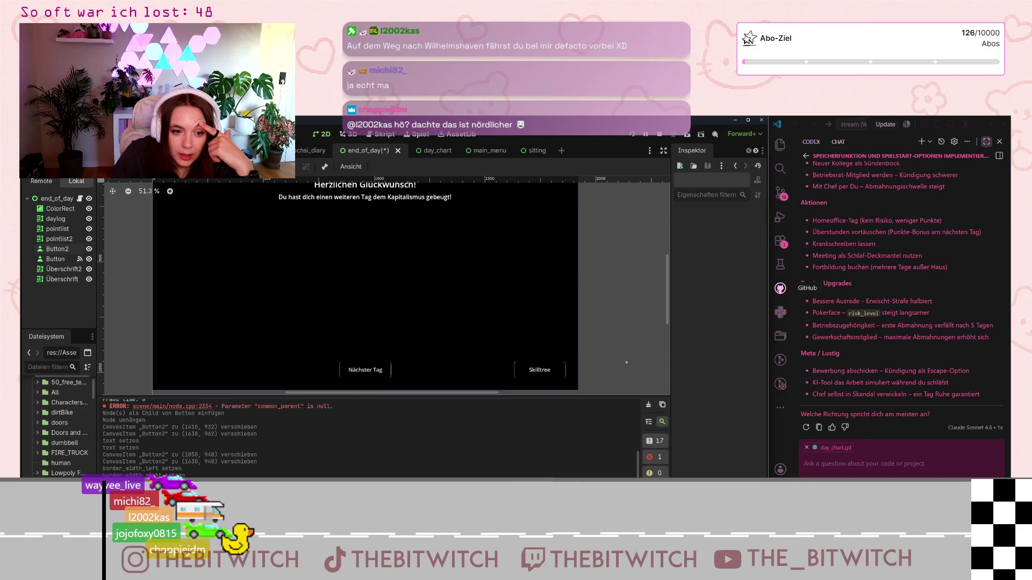
key(ctrl)
key(ctrl)
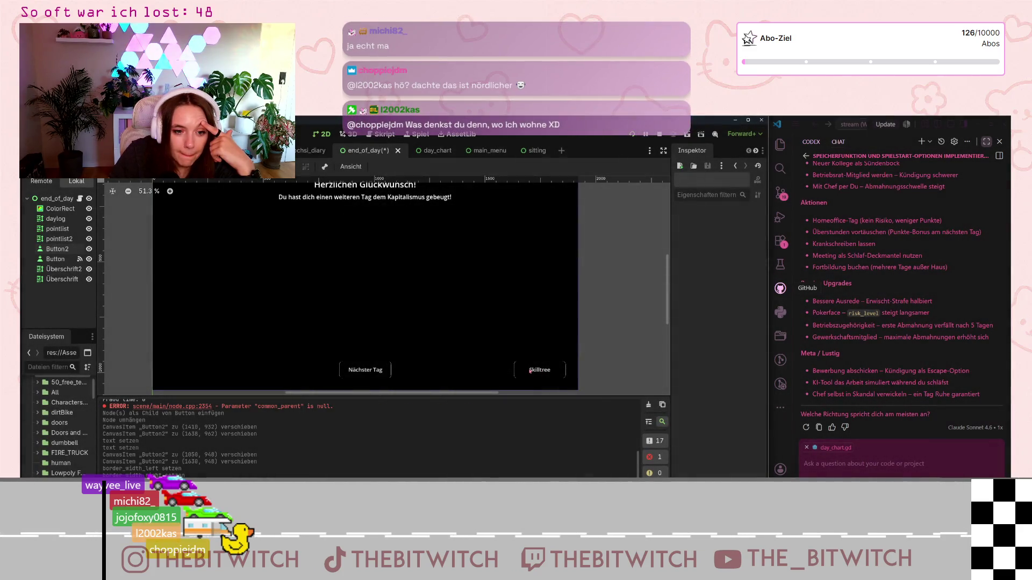
Step: Select the Skilltree button (Button2) in the canvas
click(543, 372)
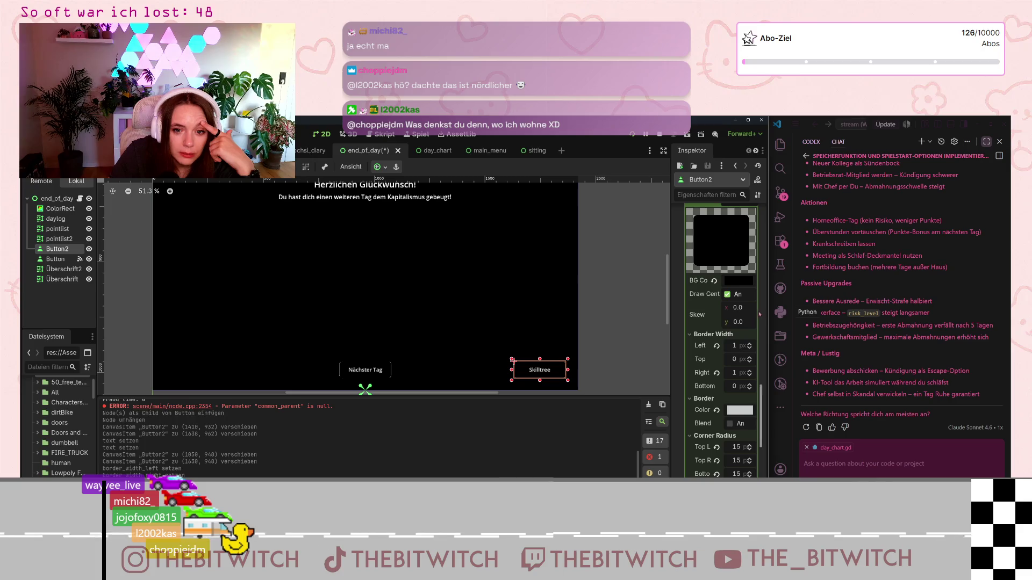
scroll(726, 325, up, 15)
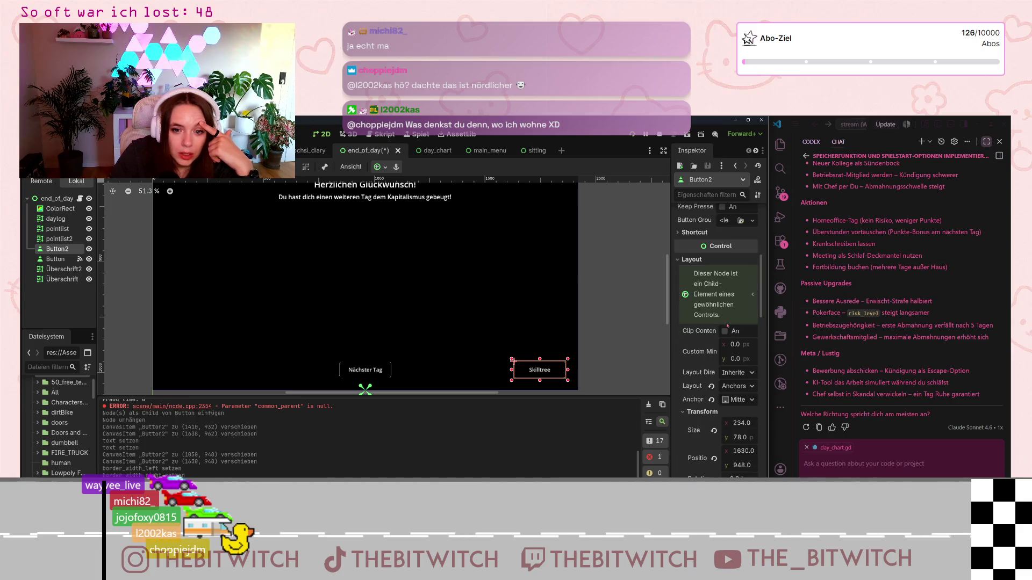
scroll(727, 325, down, 5)
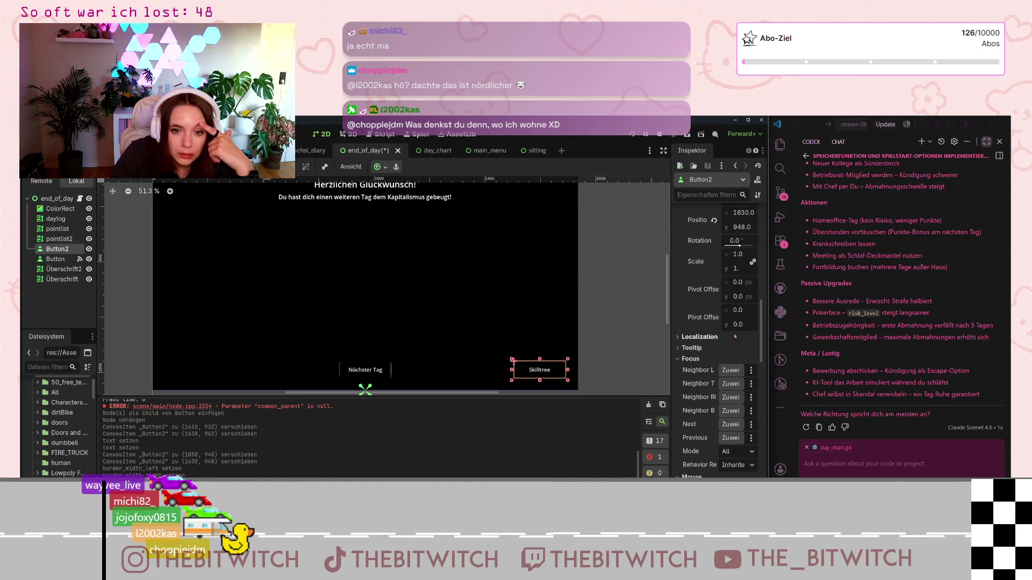
scroll(735, 337, down, 10)
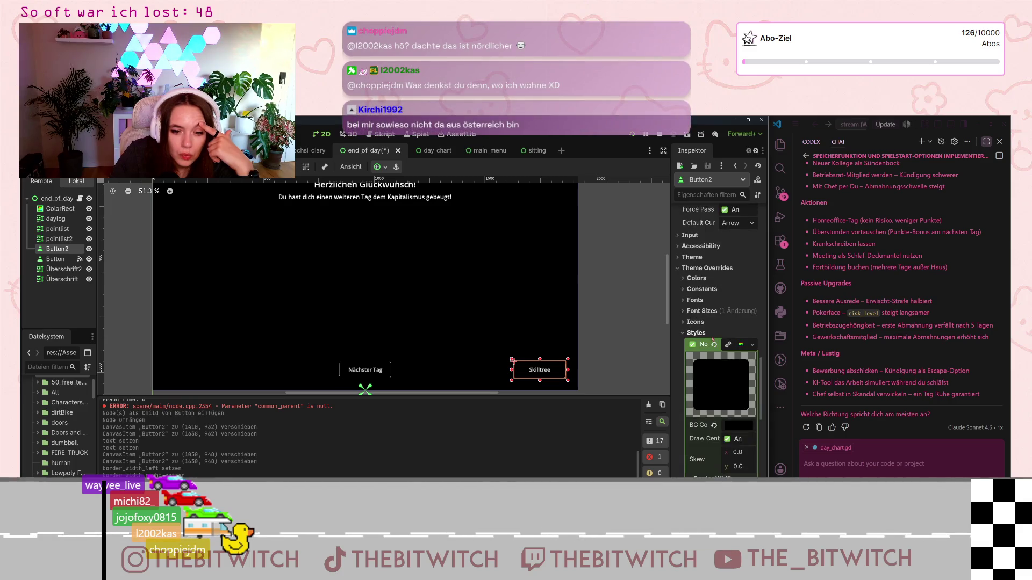
scroll(712, 339, down, 3)
scroll(709, 366, up, 1)
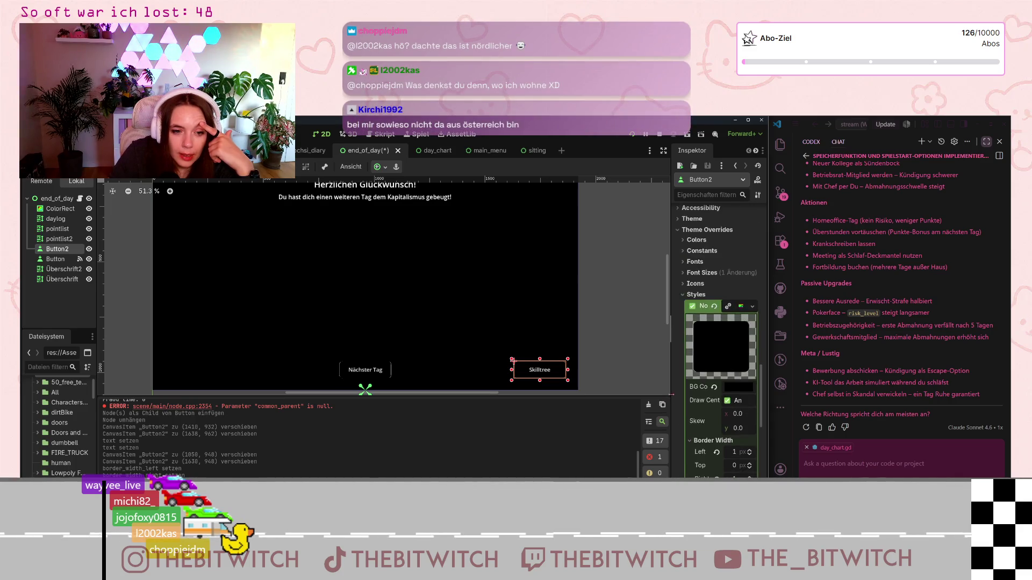
scroll(730, 320, up, 5)
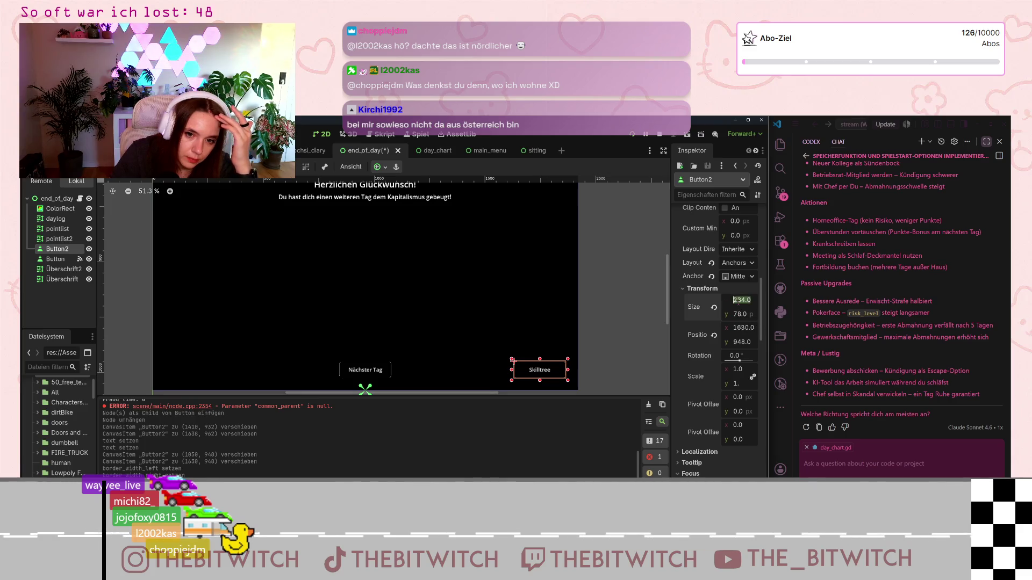
Step: Set the Skilltree button's Size x to 150 px
double_click(734, 301)
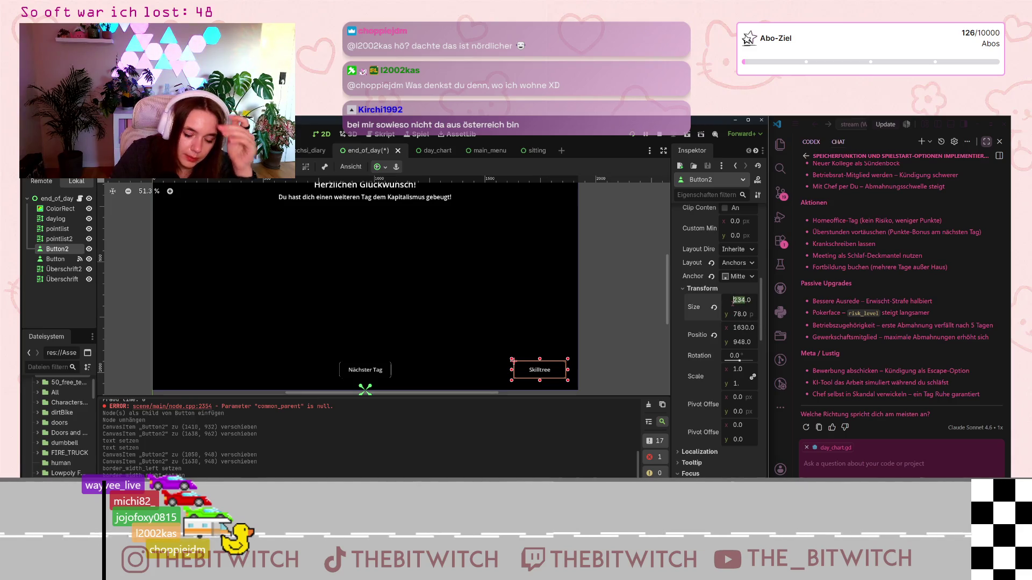
text(150.)
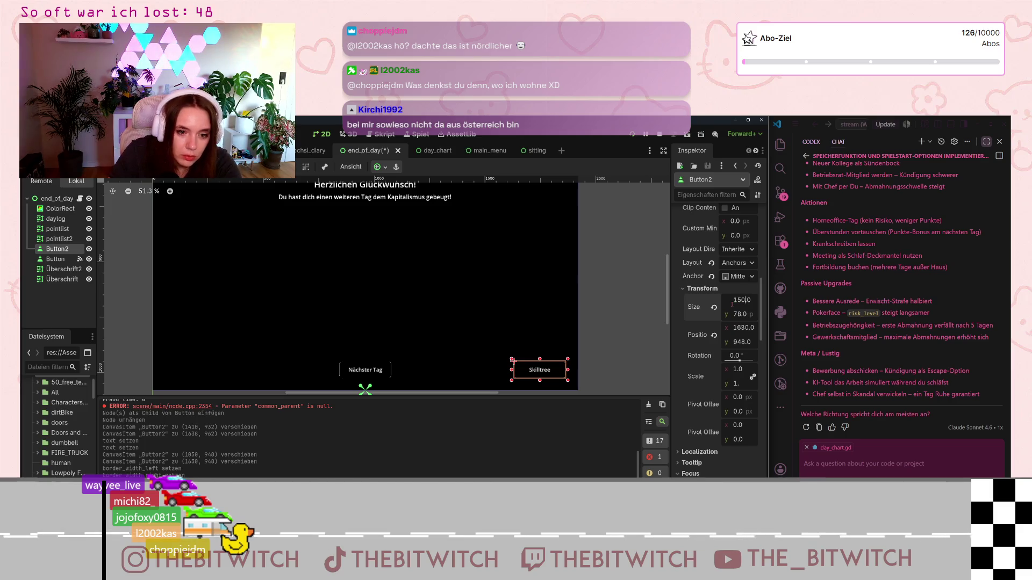
text(0)
key(Return)
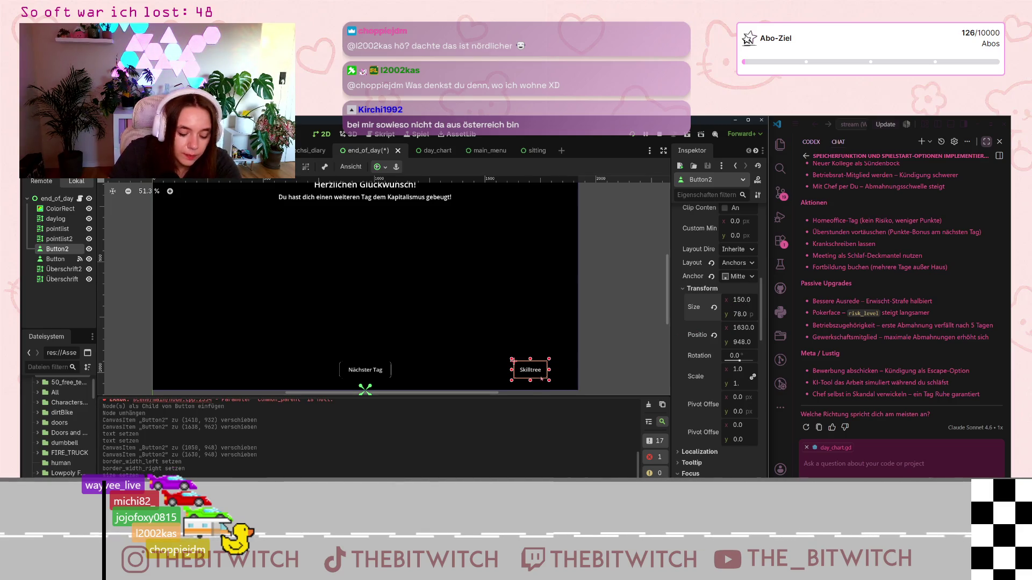
Step: Move the Skilltree button right along the bottom edge to about (1714, 949)
scroll(559, 369, up, 1)
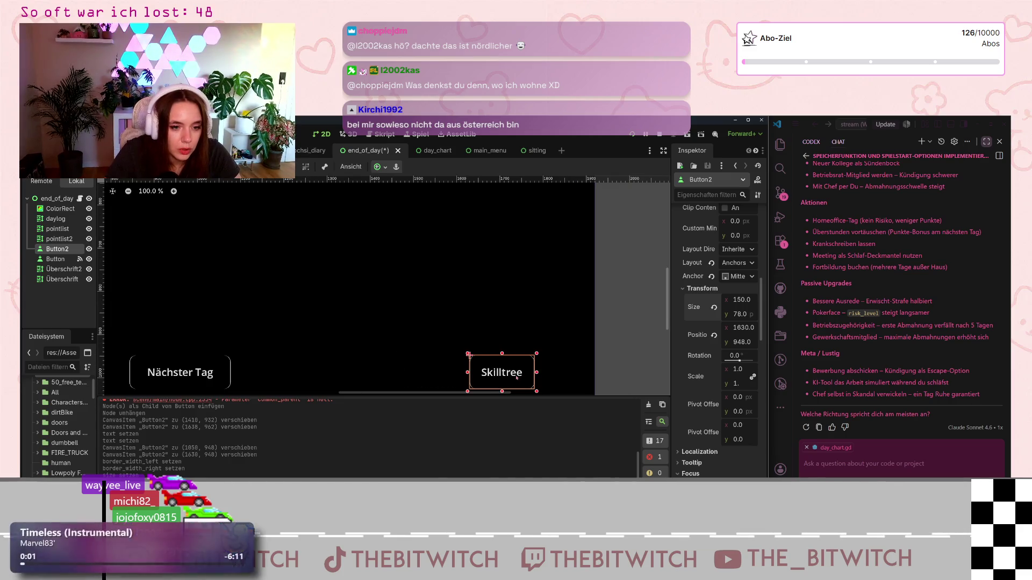
scroll(515, 375, down, 5)
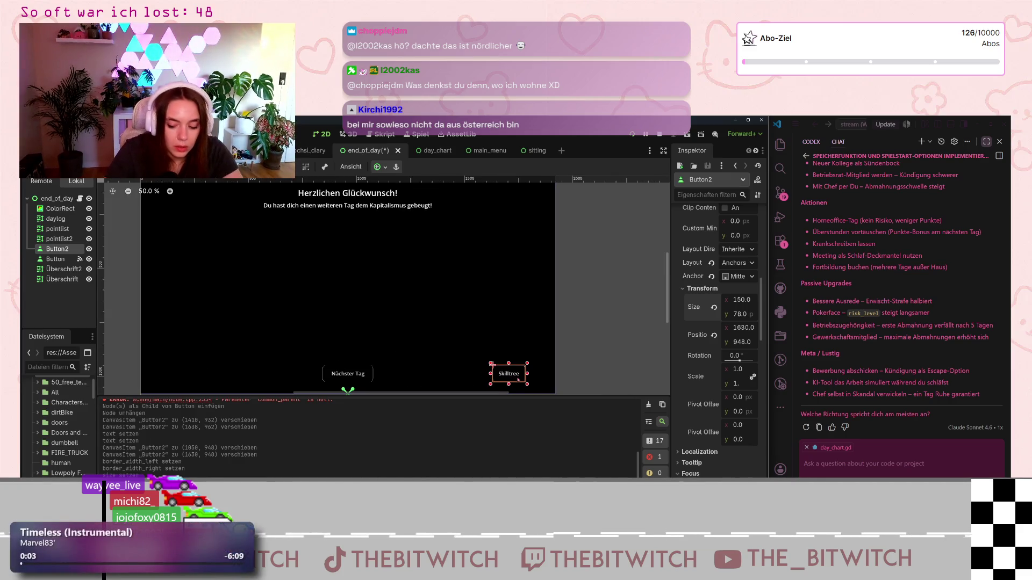
drag(513, 377, 515, 378)
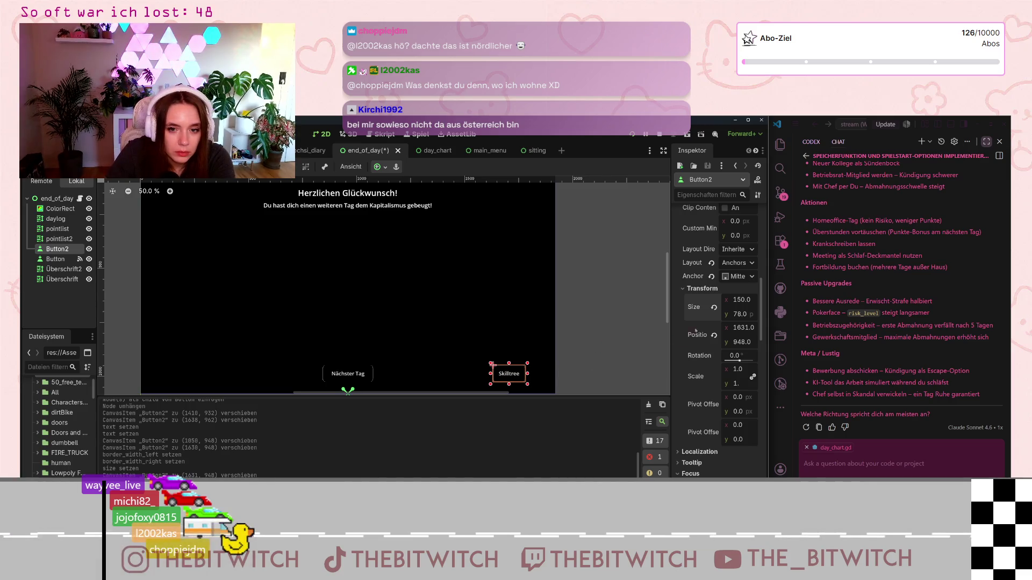
scroll(675, 343, up, 5)
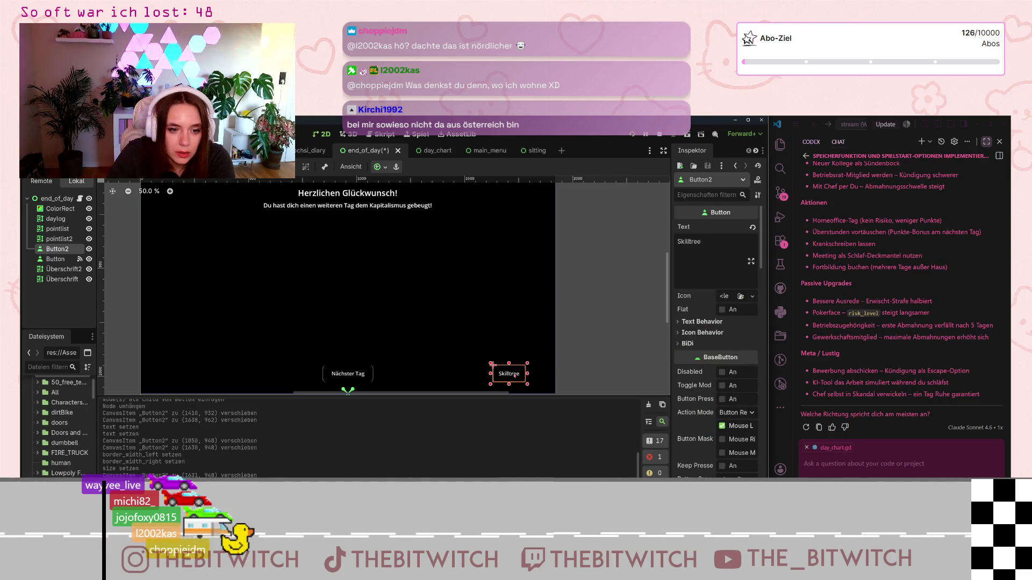
drag(531, 368, 576, 383)
key(Down)
key(Down)
key(Down)
key(Up)
key(Up)
key(Up)
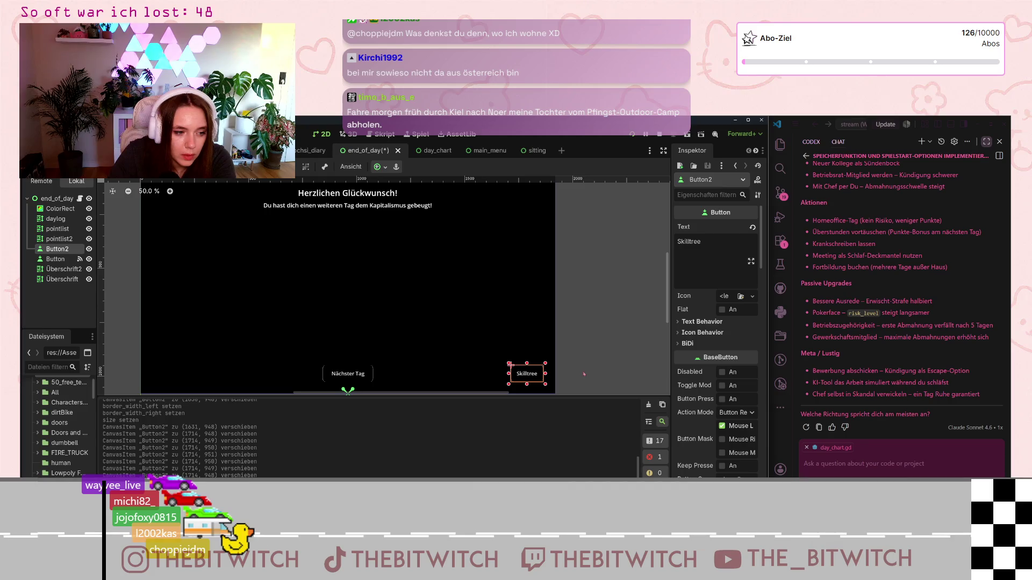
Step: Deselect the Skilltree button and select the Nächster Tag button
click(584, 374)
scroll(554, 385, down, 2)
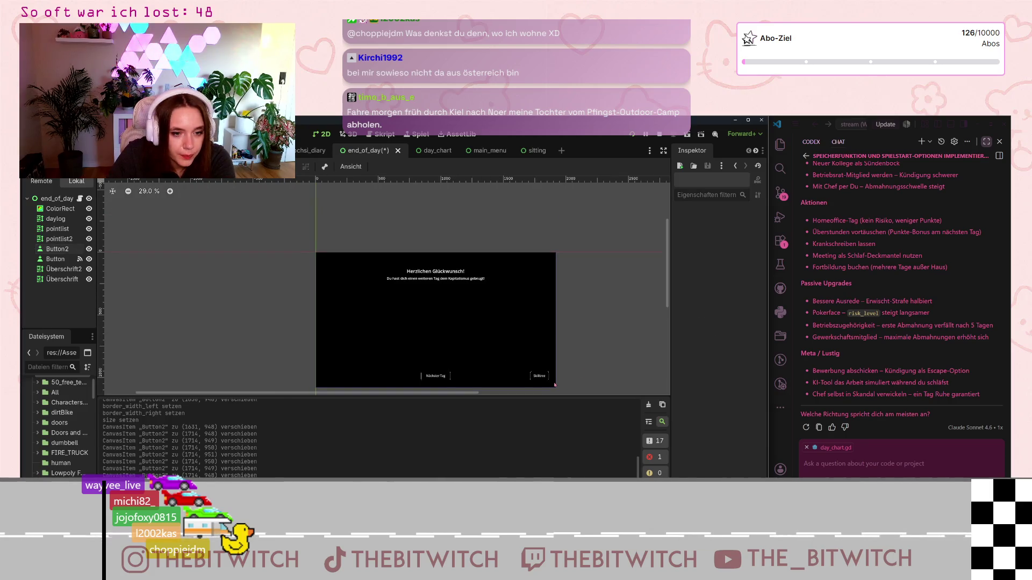
scroll(555, 385, up, 3)
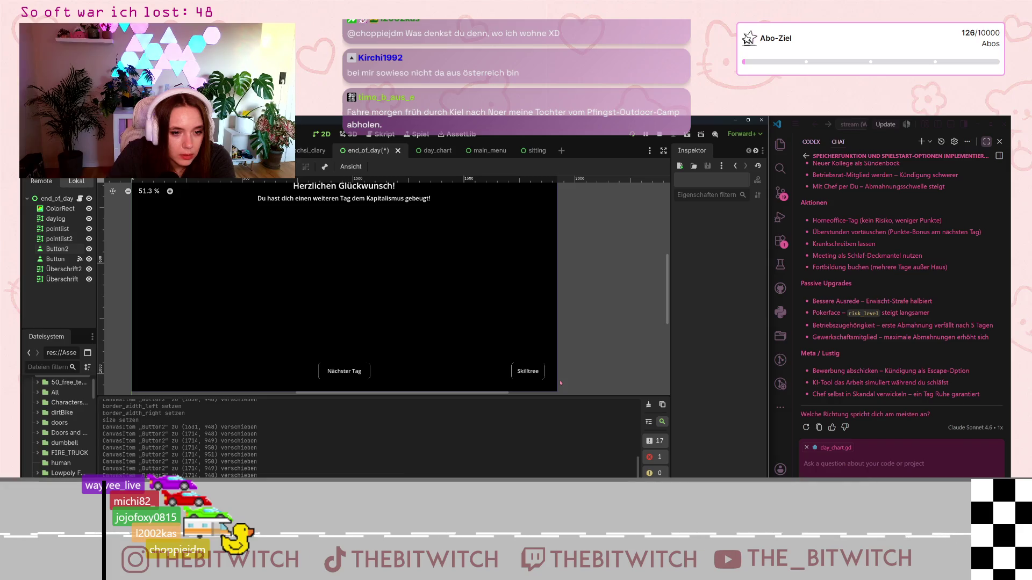
scroll(397, 360, up, 2)
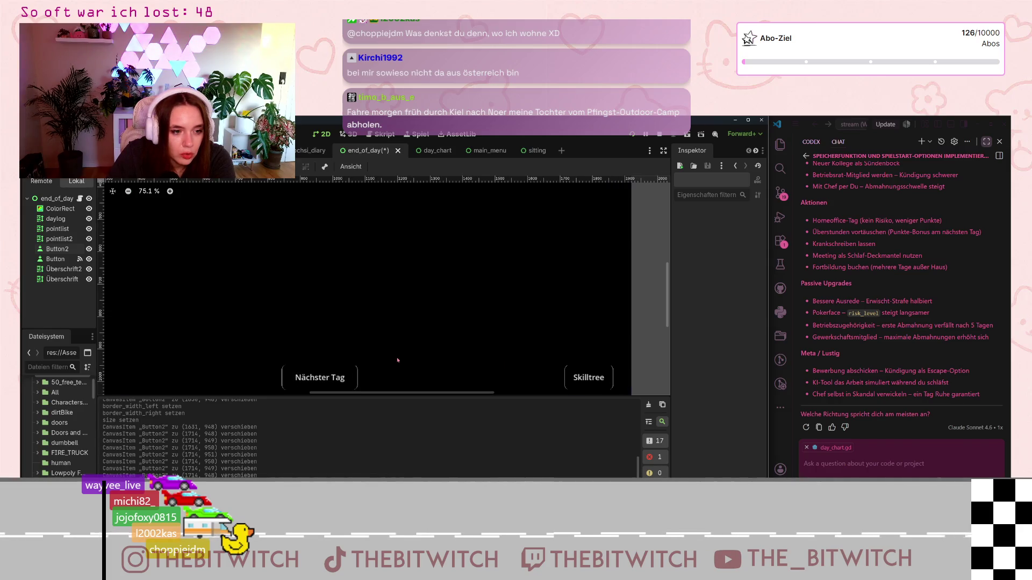
click(342, 381)
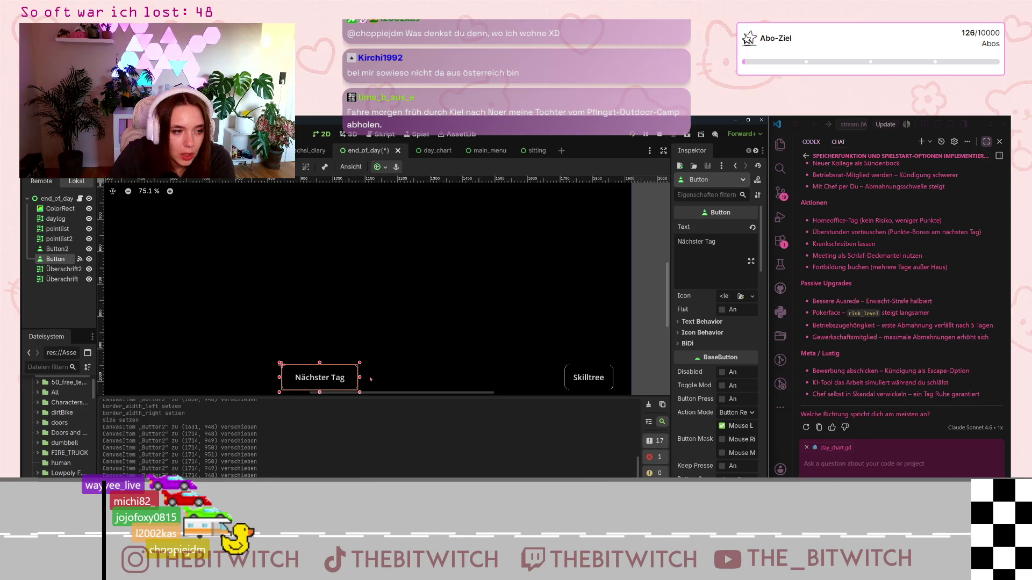
Step: Replace the button's Normal style override with another StyleBox and expand its Border Width settings
scroll(682, 333, down, 5)
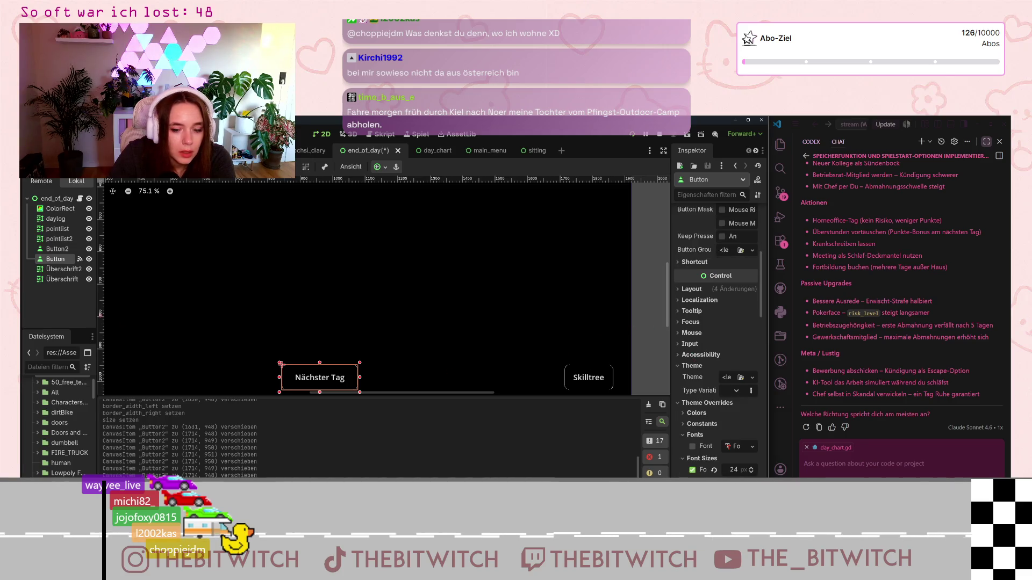
scroll(723, 417, down, 5)
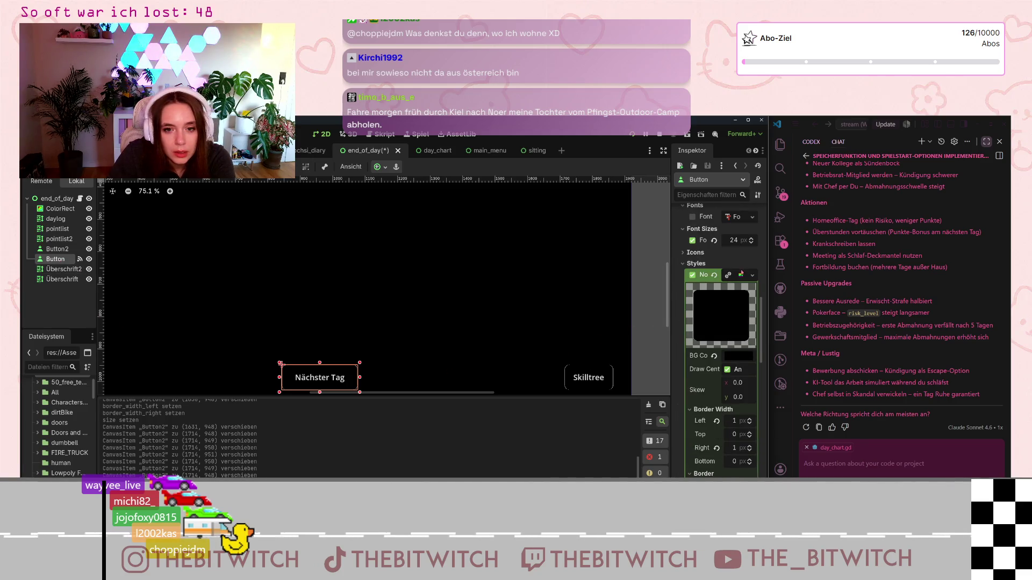
click(750, 275)
click(769, 382)
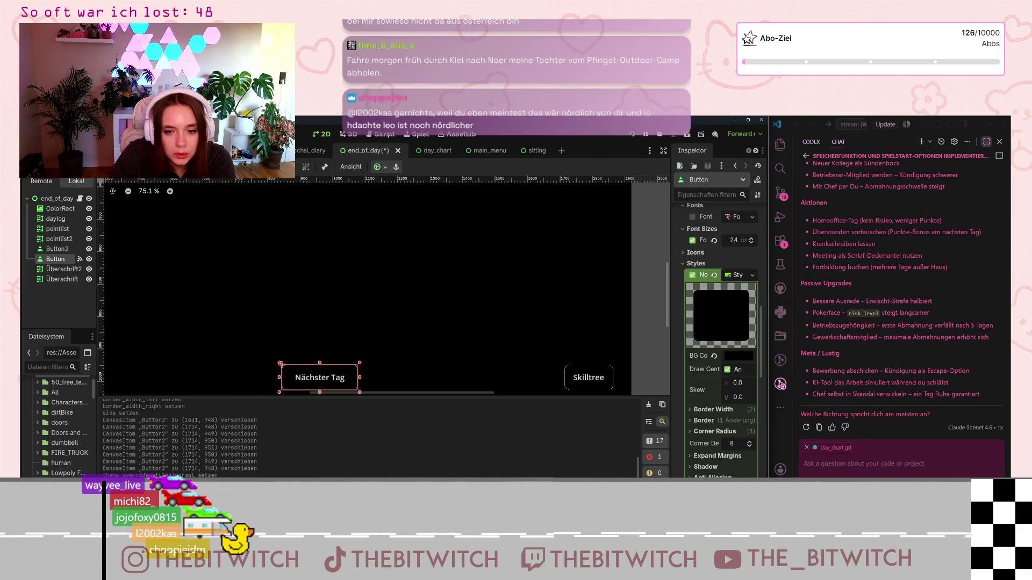
scroll(695, 371, down, 1)
click(693, 371)
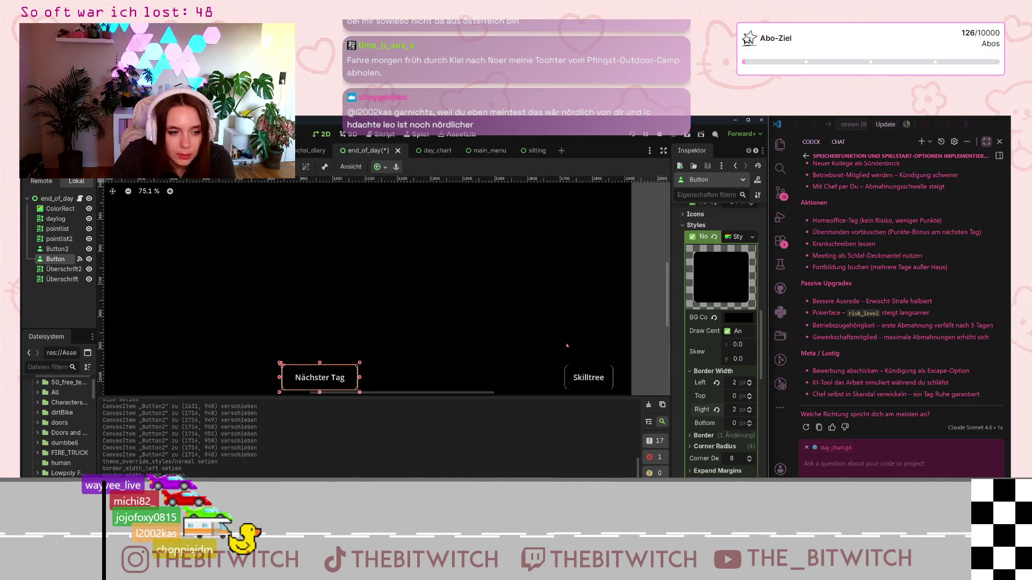
Step: Select the ColorRect background node
click(557, 384)
scroll(507, 314, down, 3)
scroll(507, 313, up, 3)
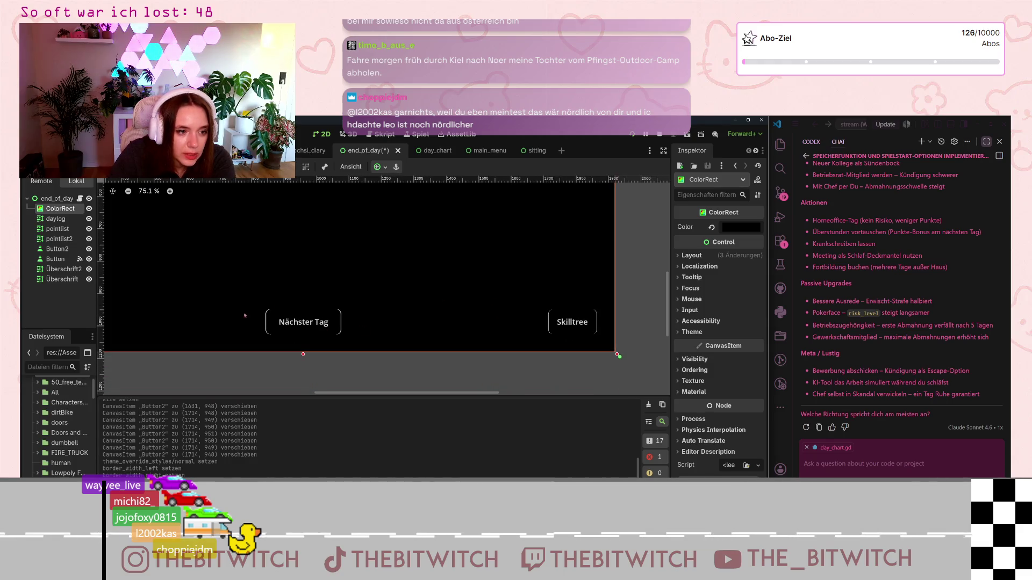
click(589, 332)
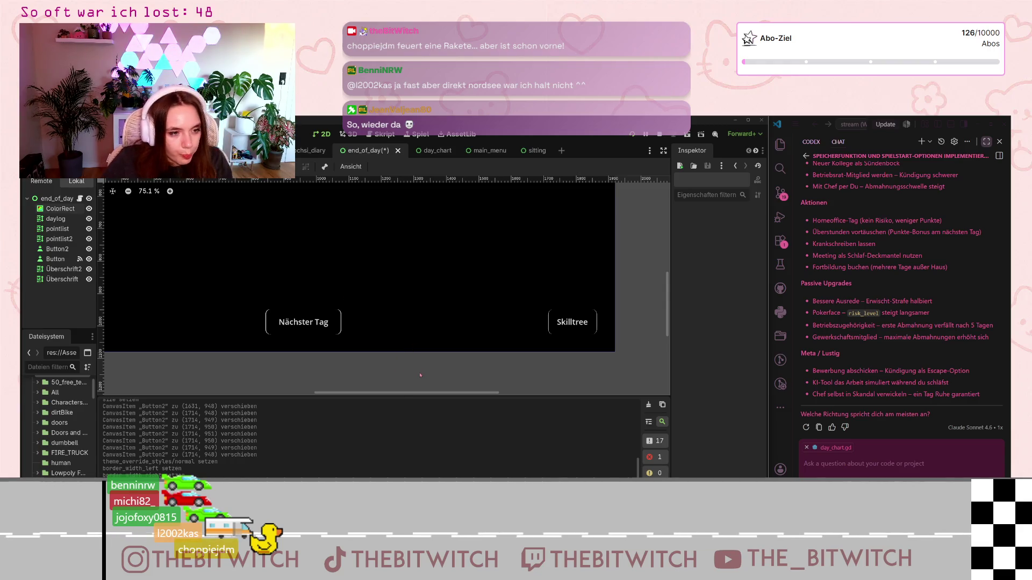
Step: Save the end_of_day scene with Ctrl+S
key(ctrl+s)
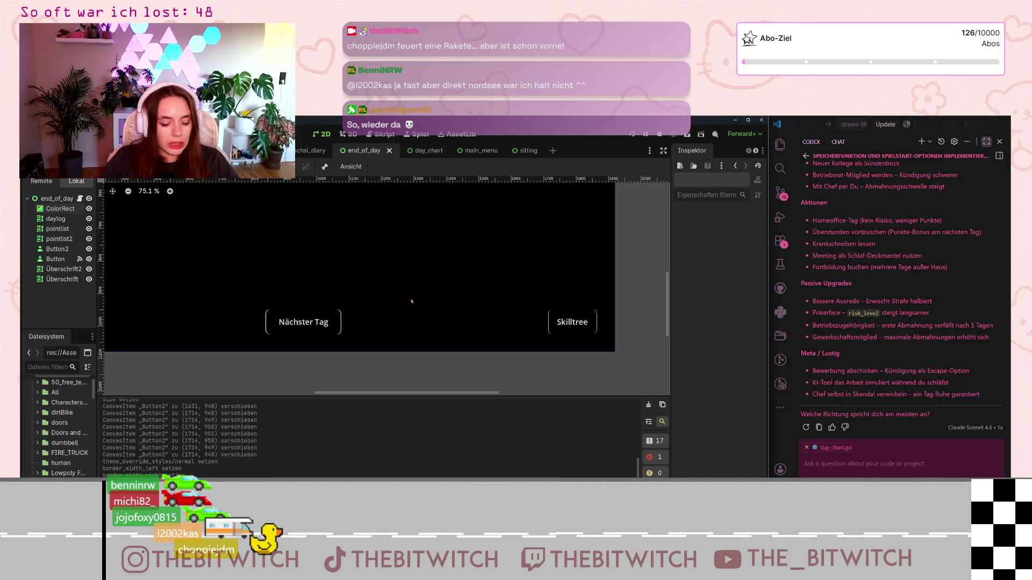
scroll(401, 260, down, 3)
scroll(387, 265, up, 4)
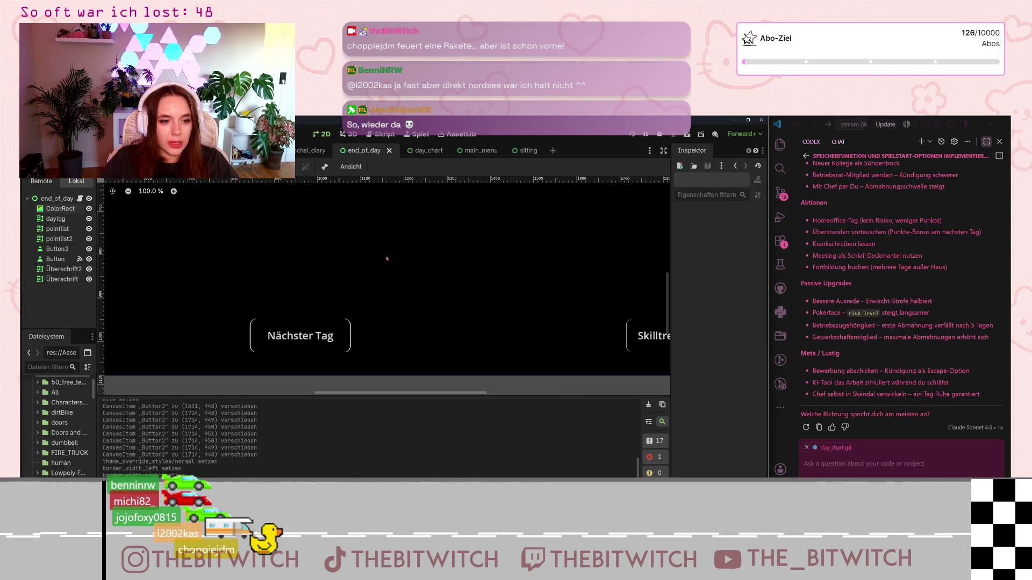
scroll(385, 260, down, 3)
Step: Rename the Button2 node to 'Skilltree Button'
click(46, 249)
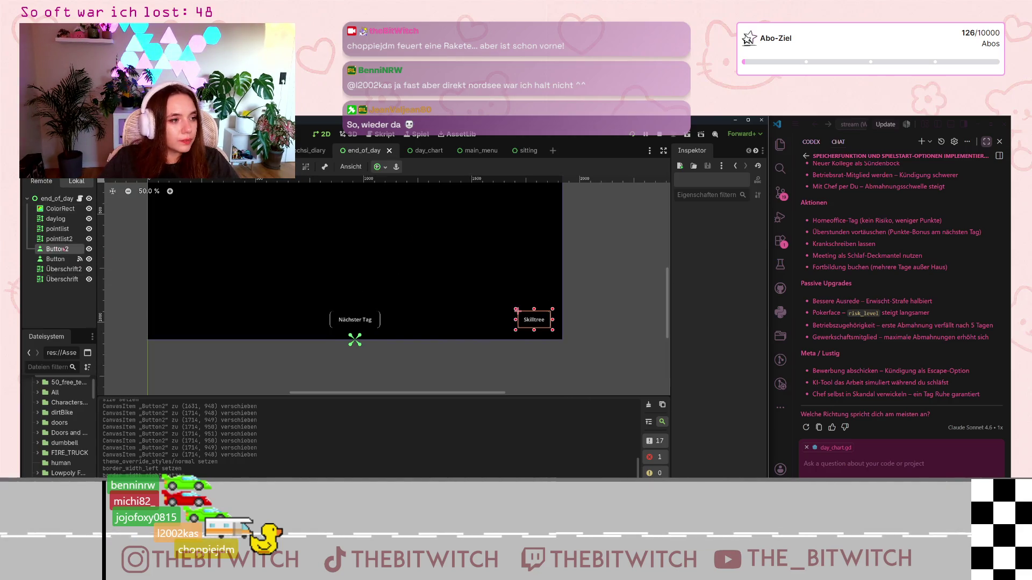
click(71, 246)
text(Skilll)
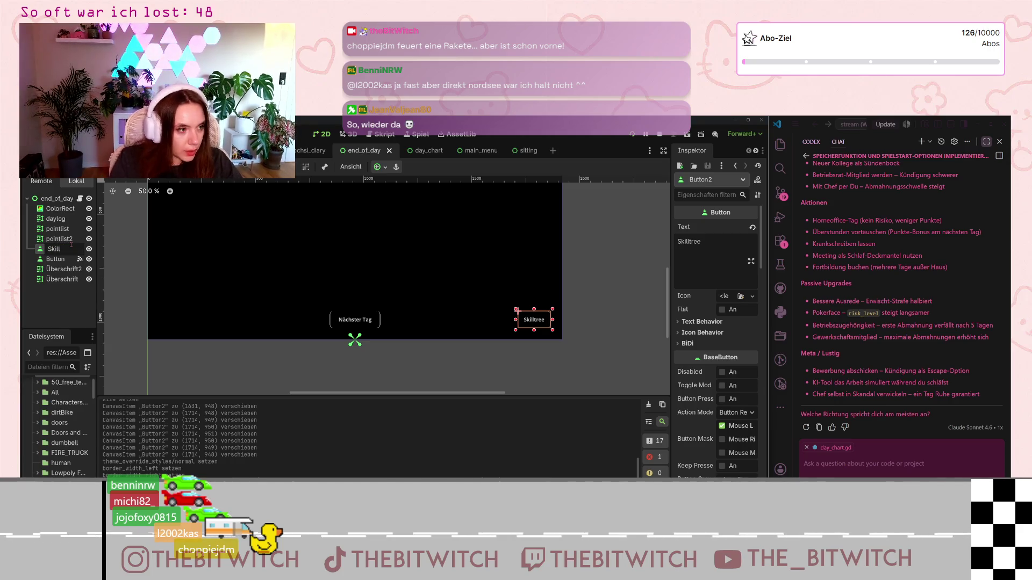
text( Button)
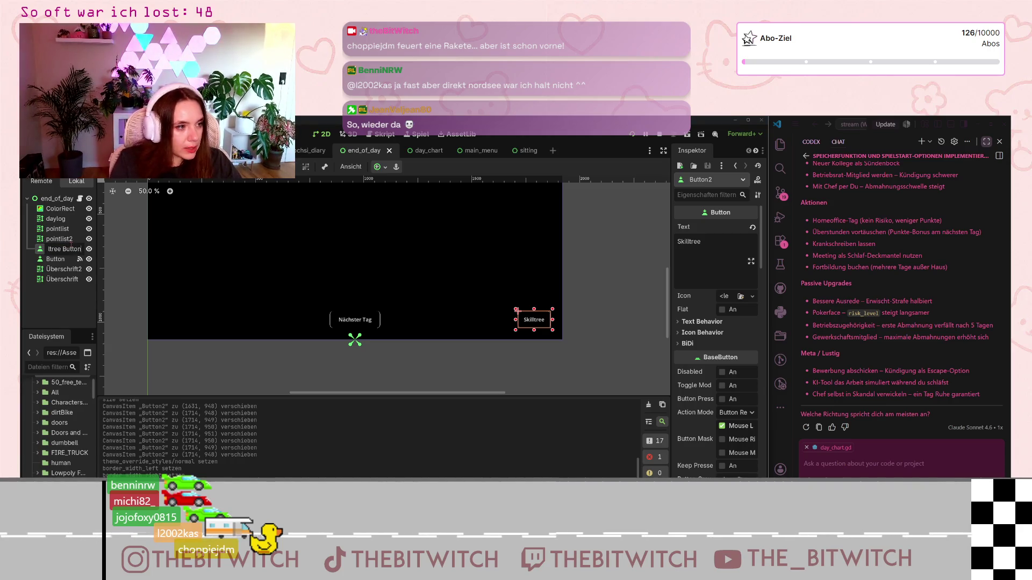
key(Return)
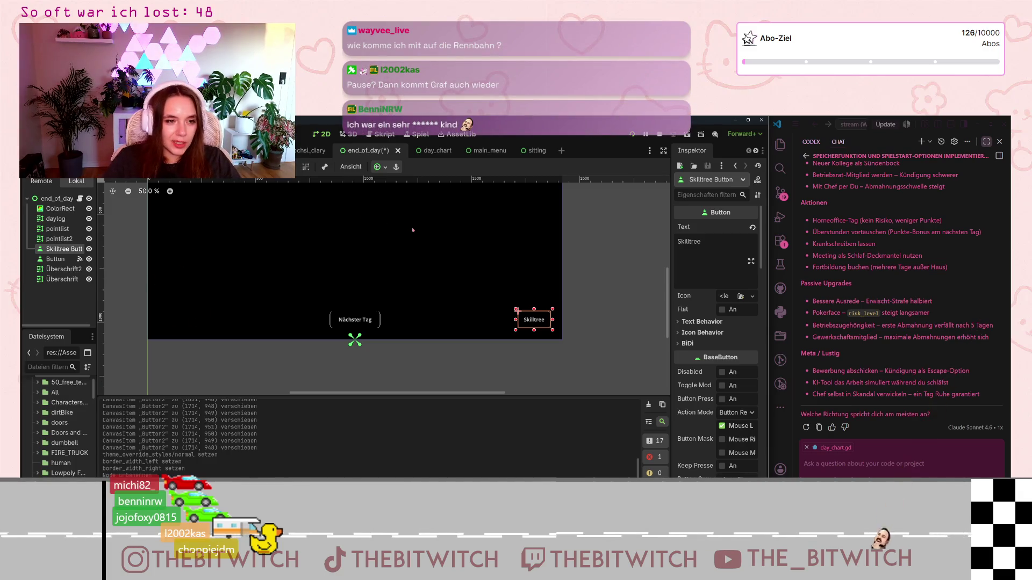
Step: Deselect the Skilltree Button, save end_of_day, and open the end_of_day.gd script
click(572, 262)
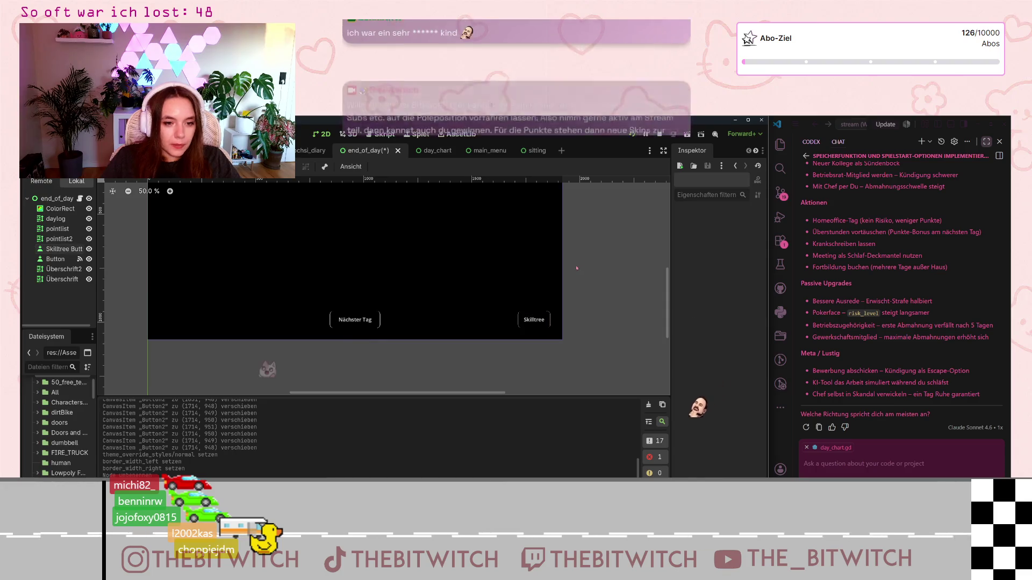
key(ctrl+s)
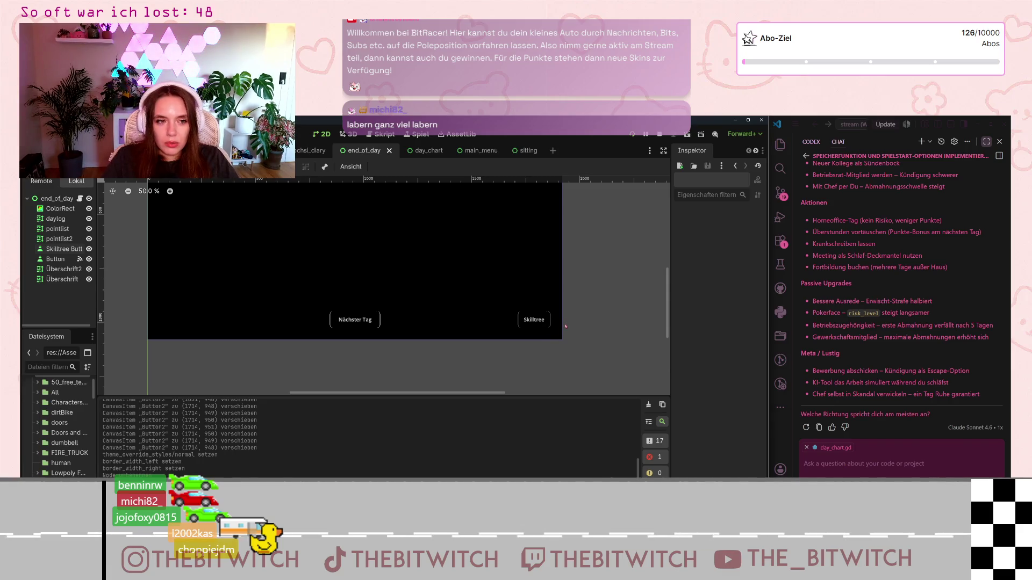
scroll(573, 332, down, 2)
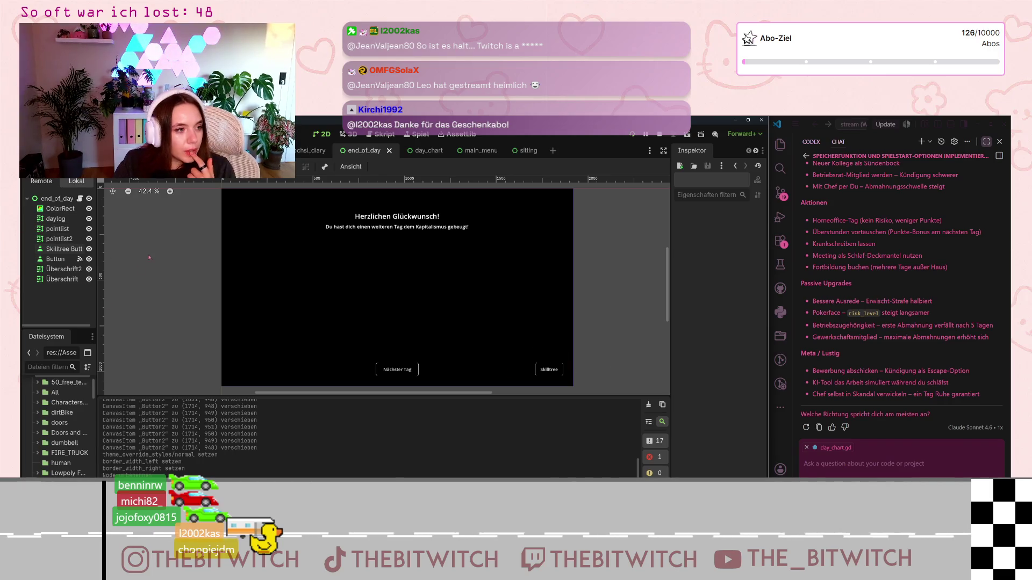
click(80, 198)
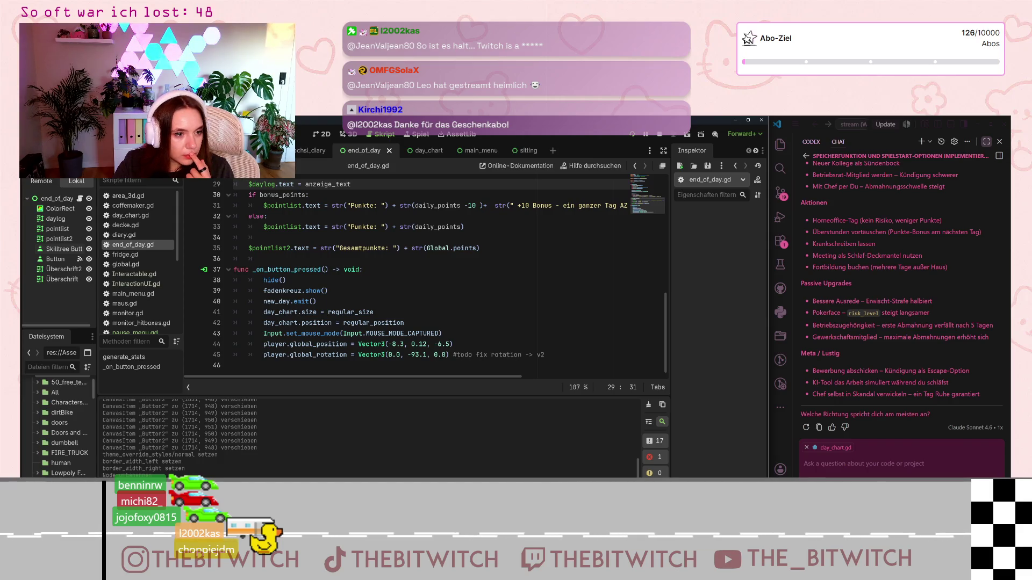
Step: Scroll through end_of_day.gd to review the button reference, new_day signal and generate_stats function
scroll(309, 270, up, 4)
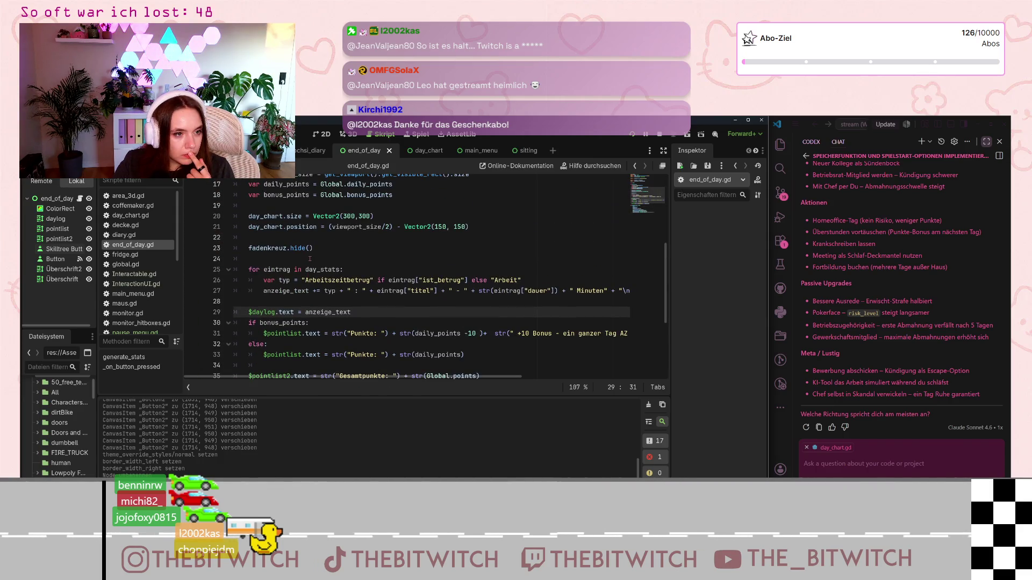
scroll(310, 259, up, 2)
scroll(311, 261, down, 3)
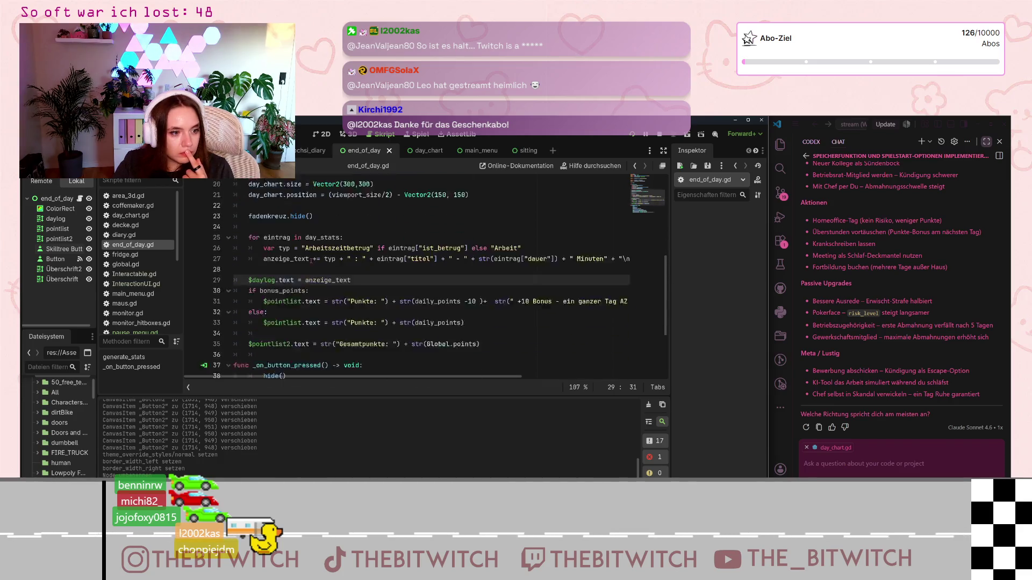
scroll(312, 260, down, 2)
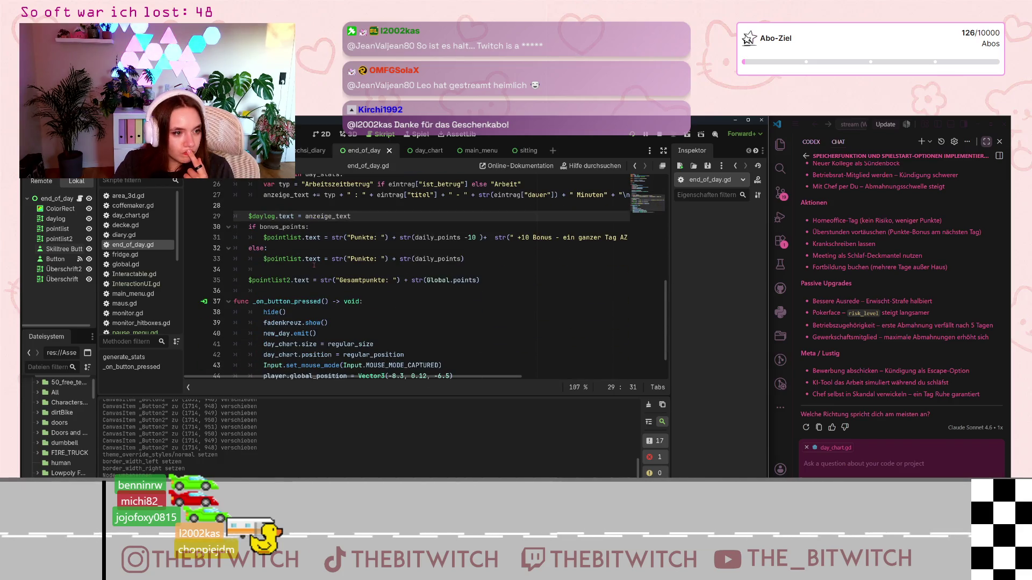
scroll(314, 265, down, 1)
scroll(320, 264, up, 7)
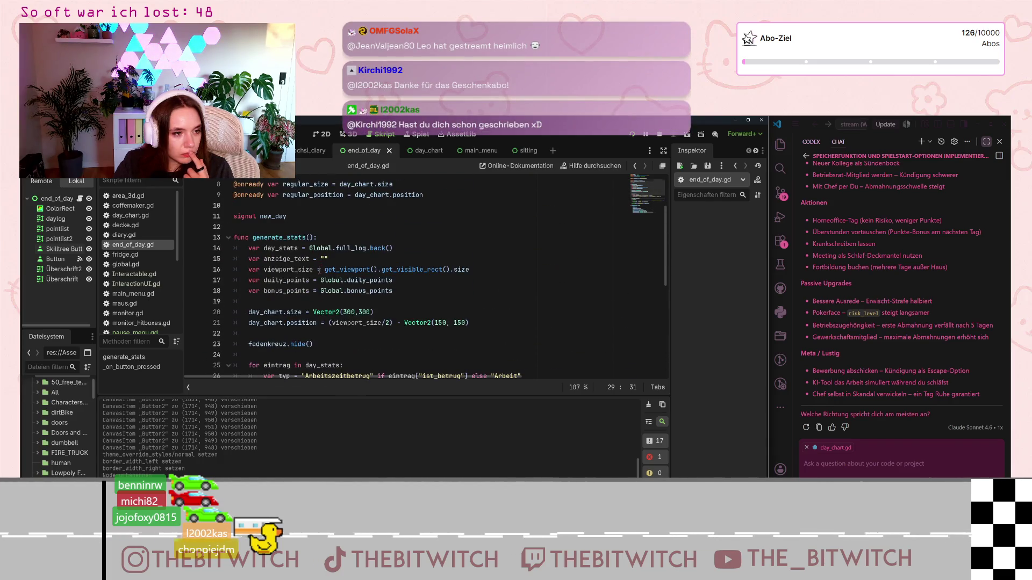
scroll(320, 264, down, 4)
scroll(321, 270, down, 2)
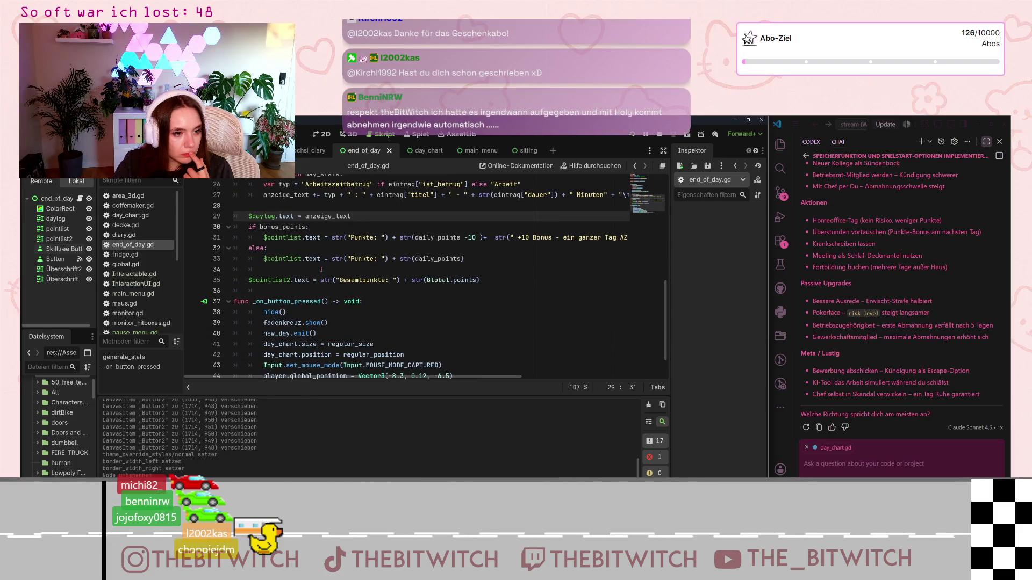
scroll(321, 270, up, 7)
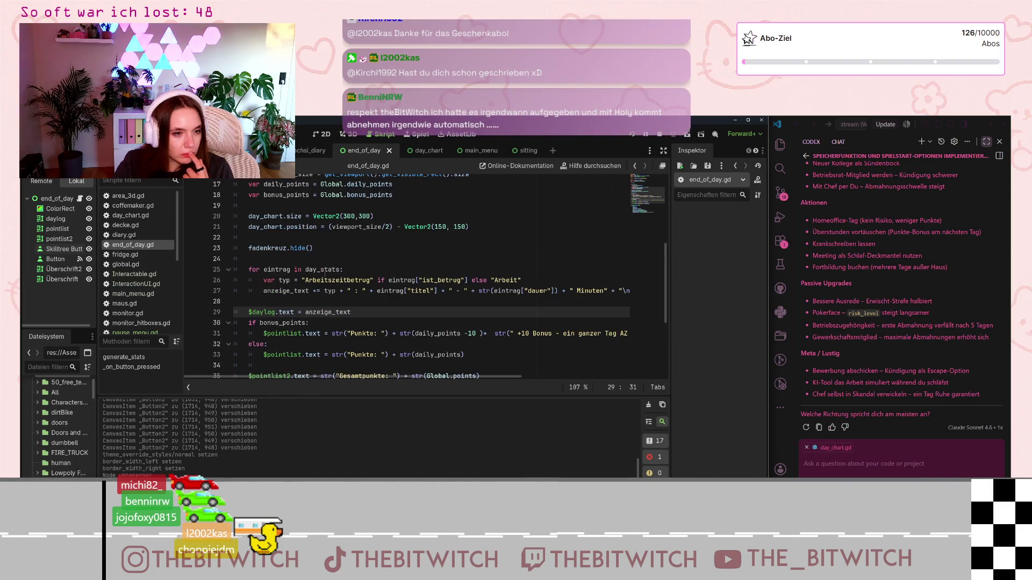
scroll(324, 275, up, 2)
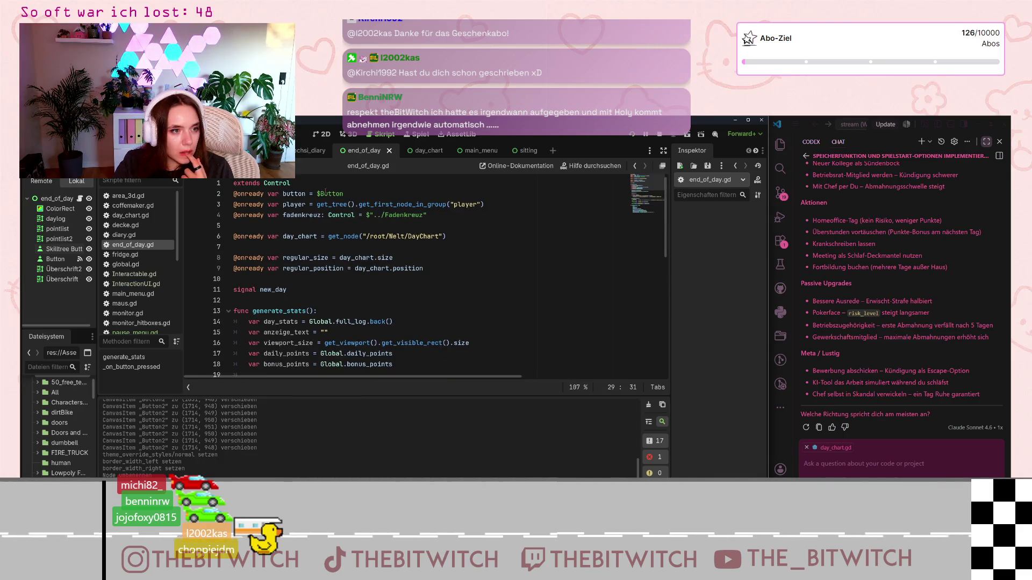
mouse_move(334, 198)
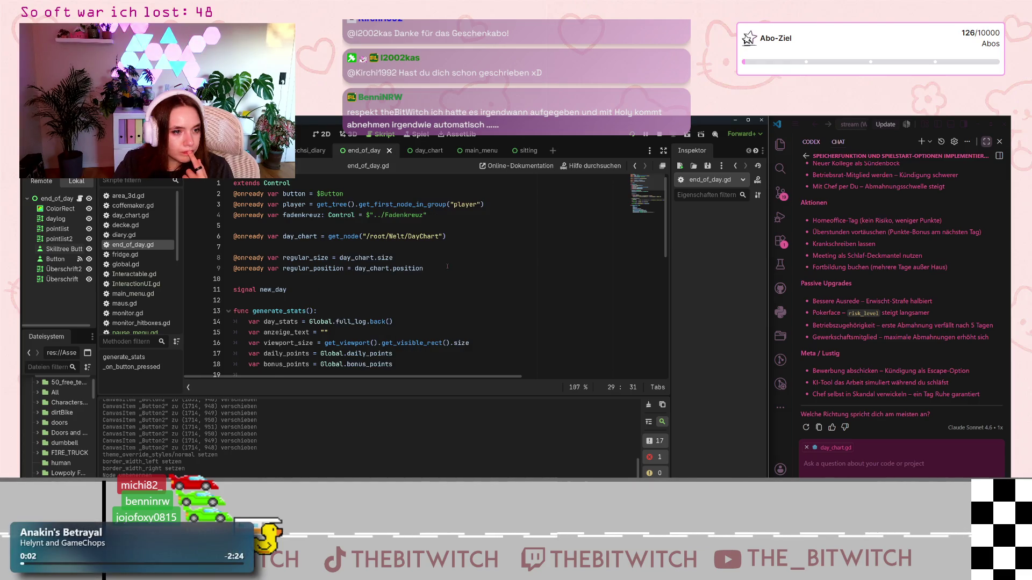
click(445, 273)
key(Return)
key(Return)
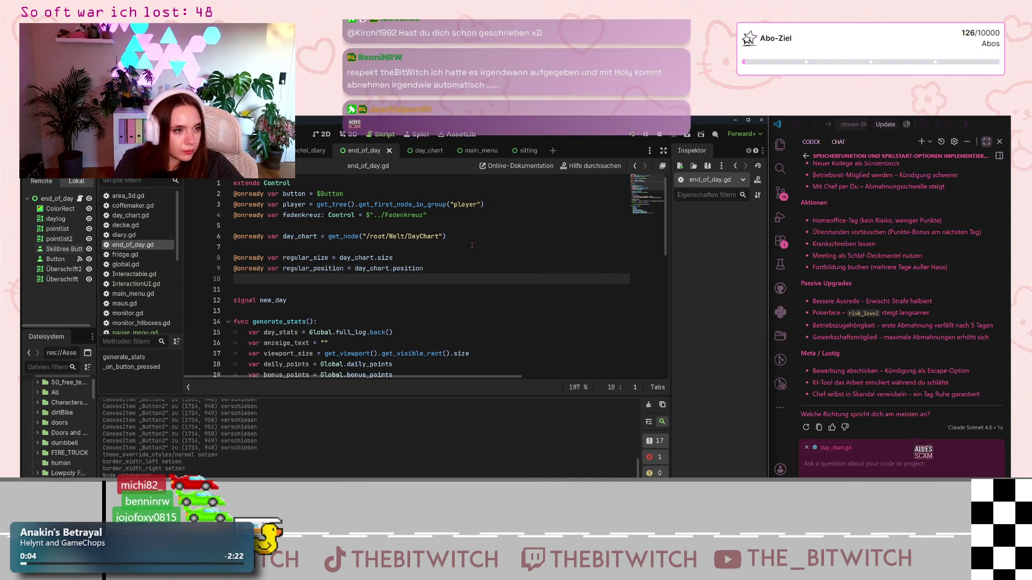
text(@on)
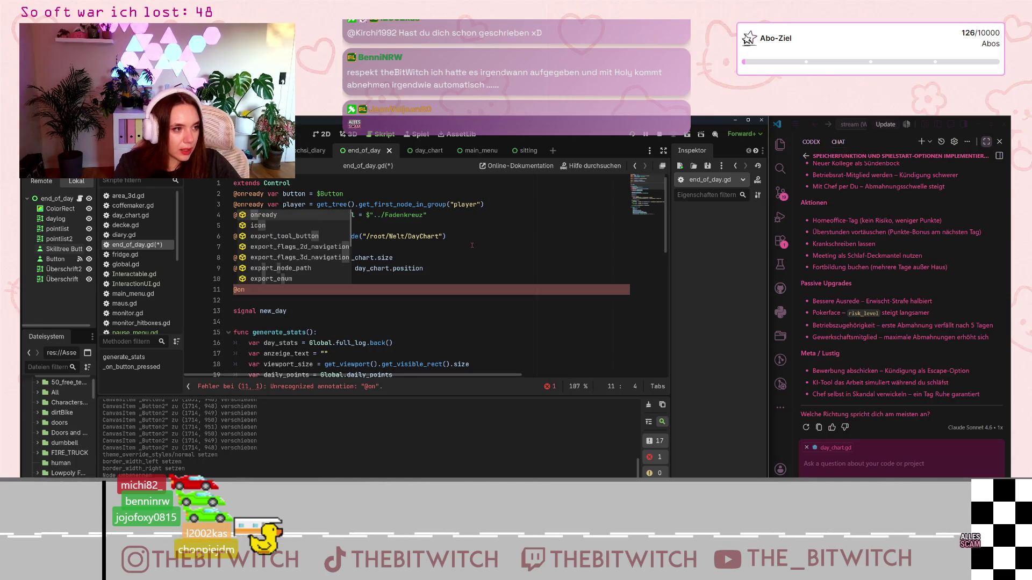
text(re)
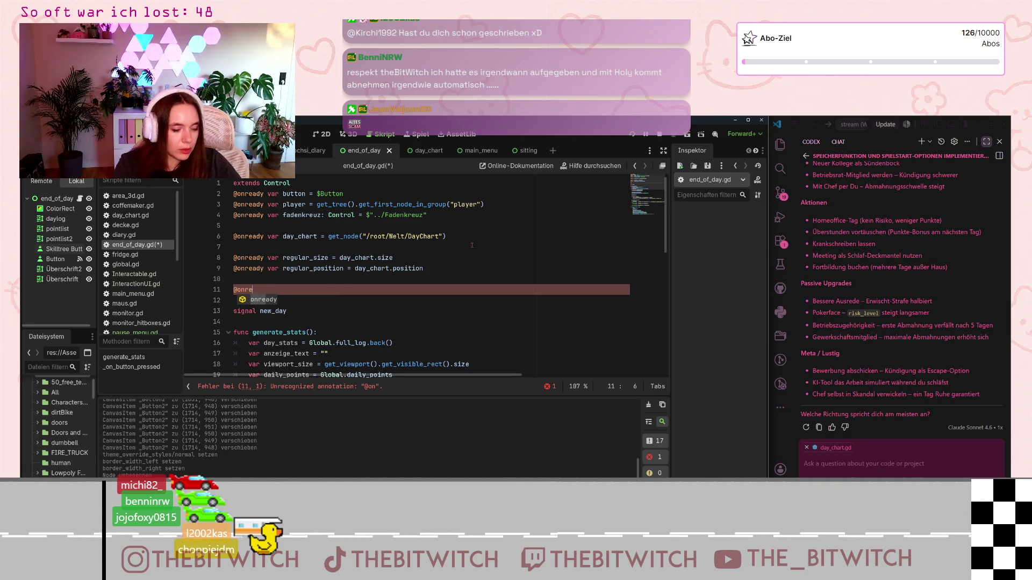
text(A)
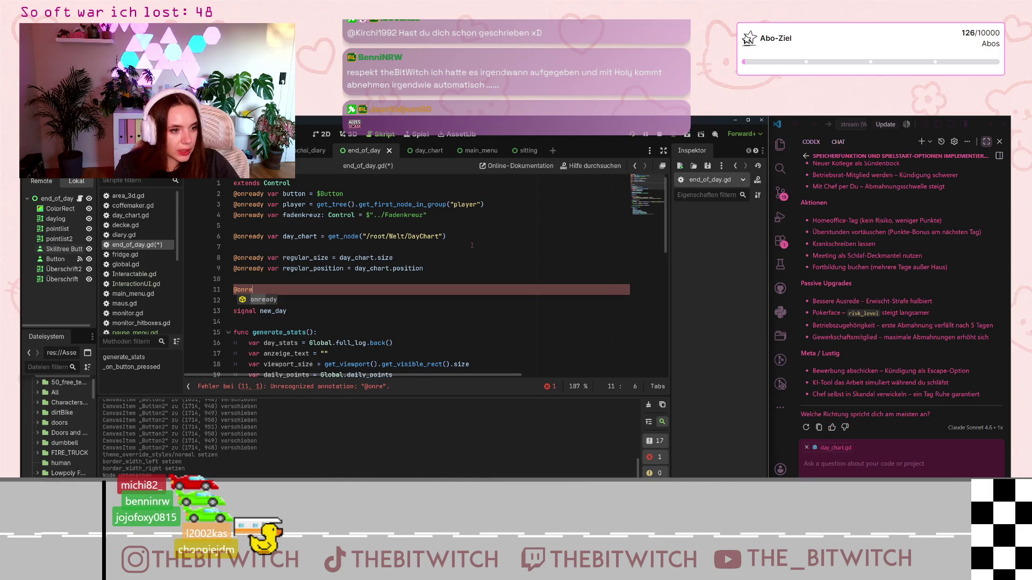
text(y va)
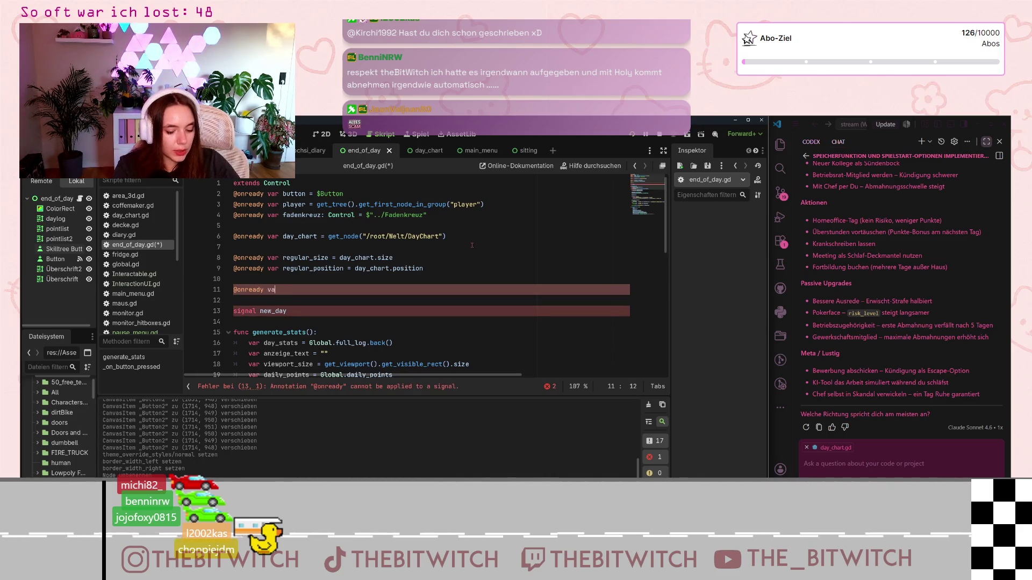
text(skill)
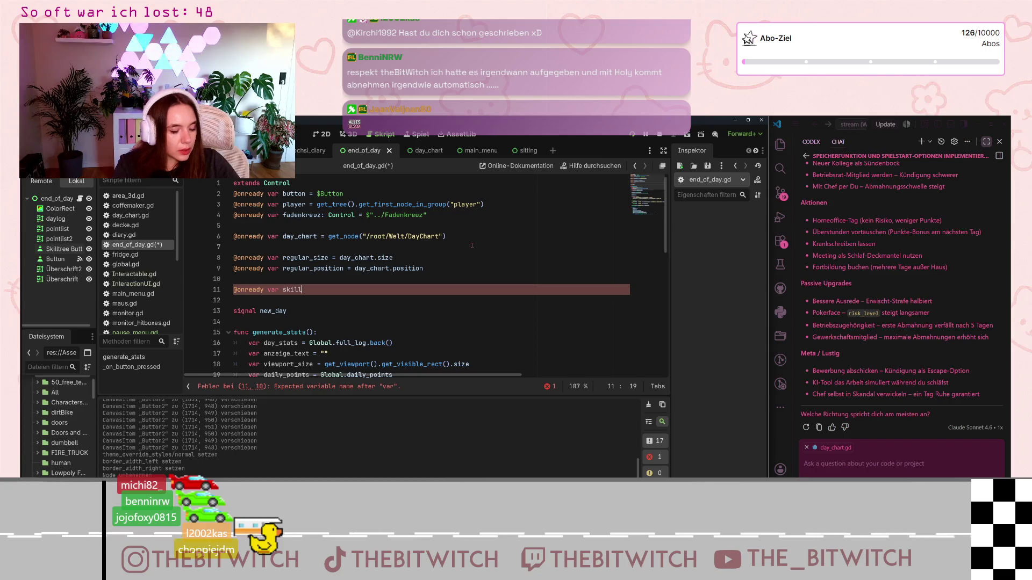
text(tree)
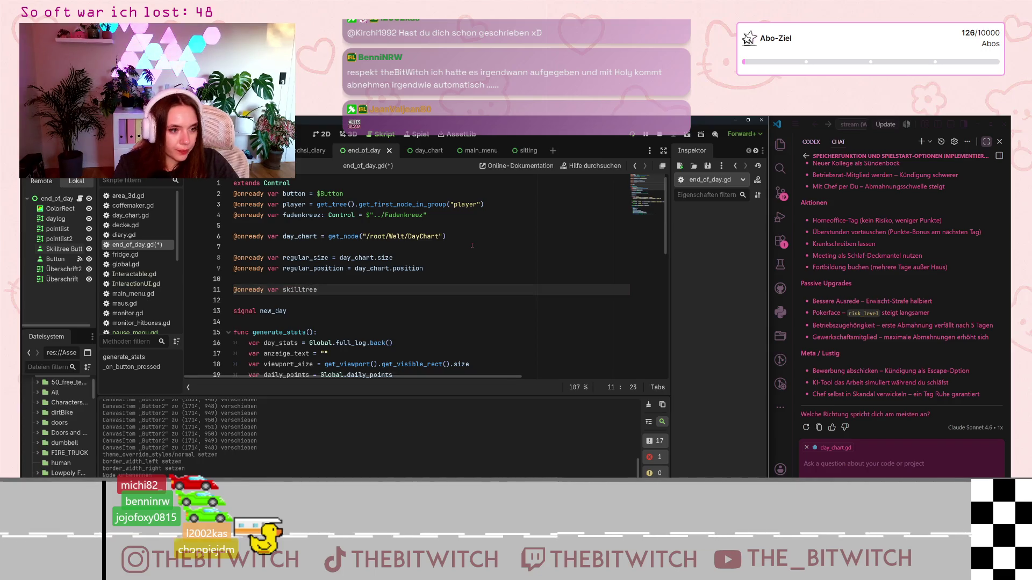
text(button)
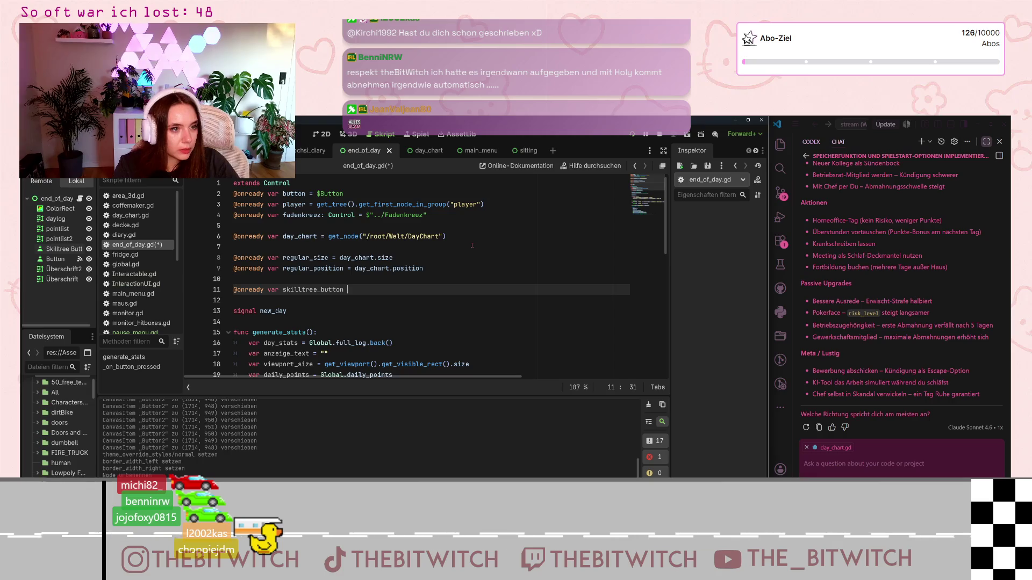
text( $S)
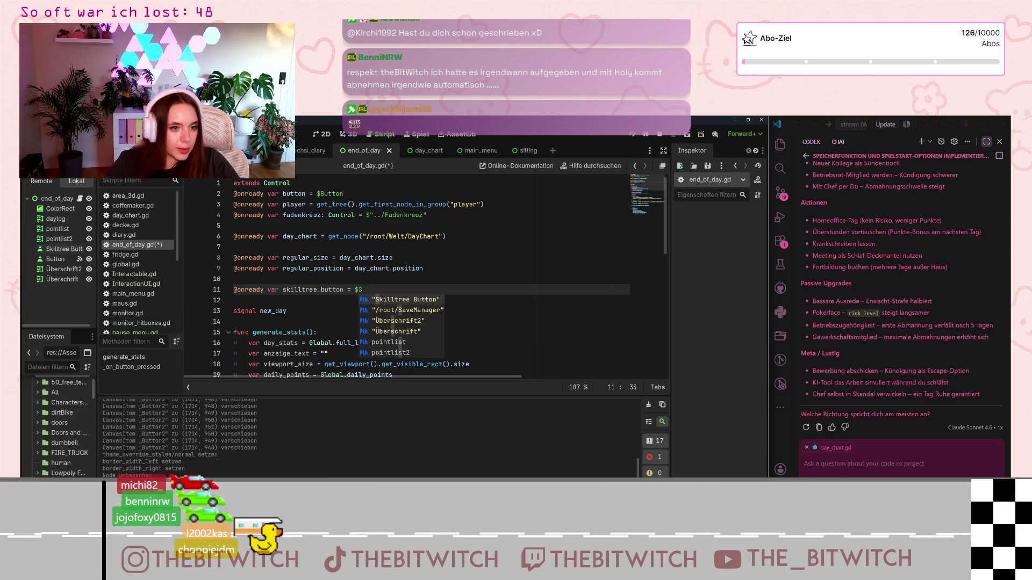
key(Return)
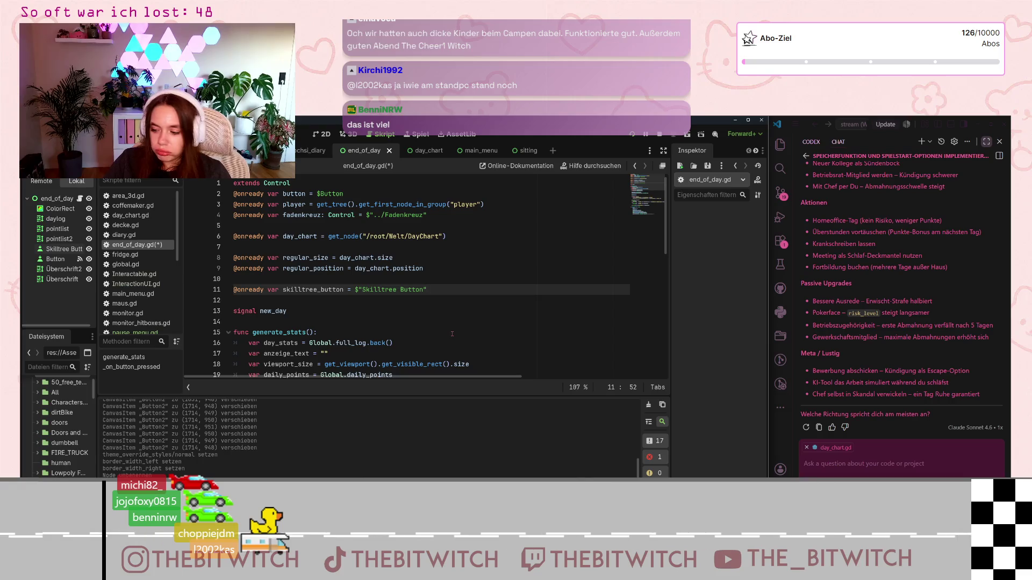
Step: Scroll down through end_of_day.gd and back up to check the skilltree_button declaration
scroll(447, 337, down, 4)
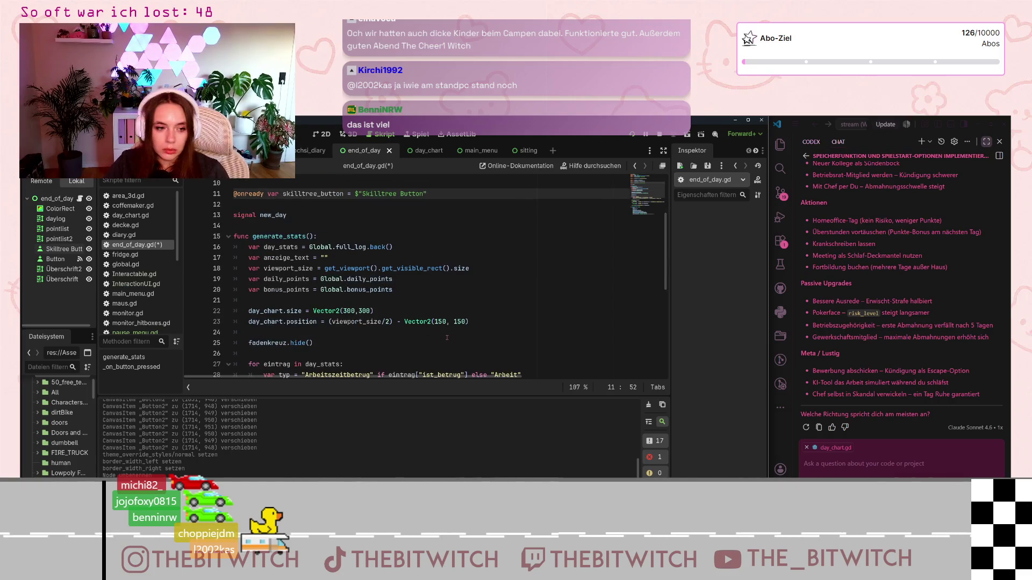
scroll(440, 334, down, 5)
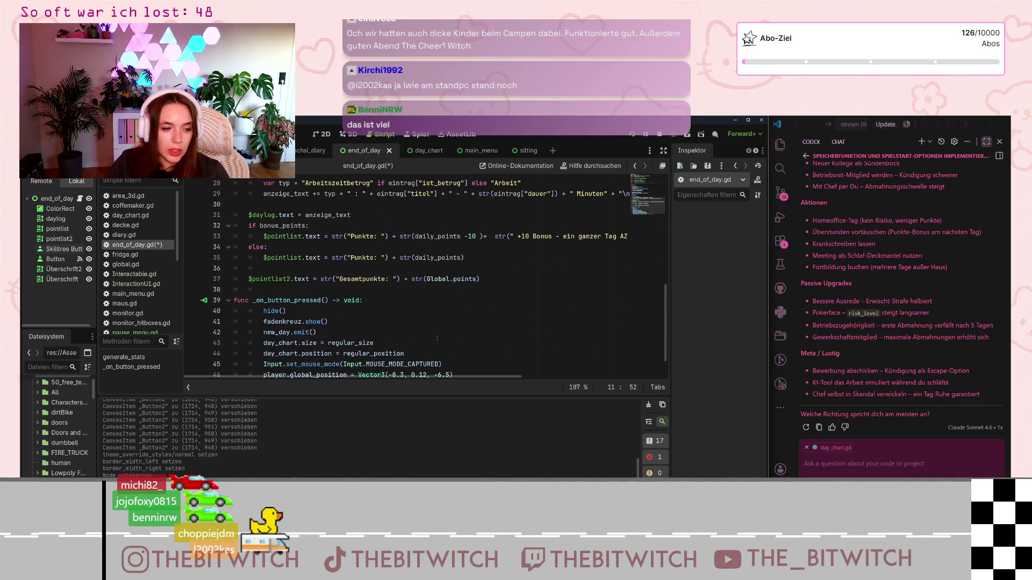
scroll(441, 329, down, 1)
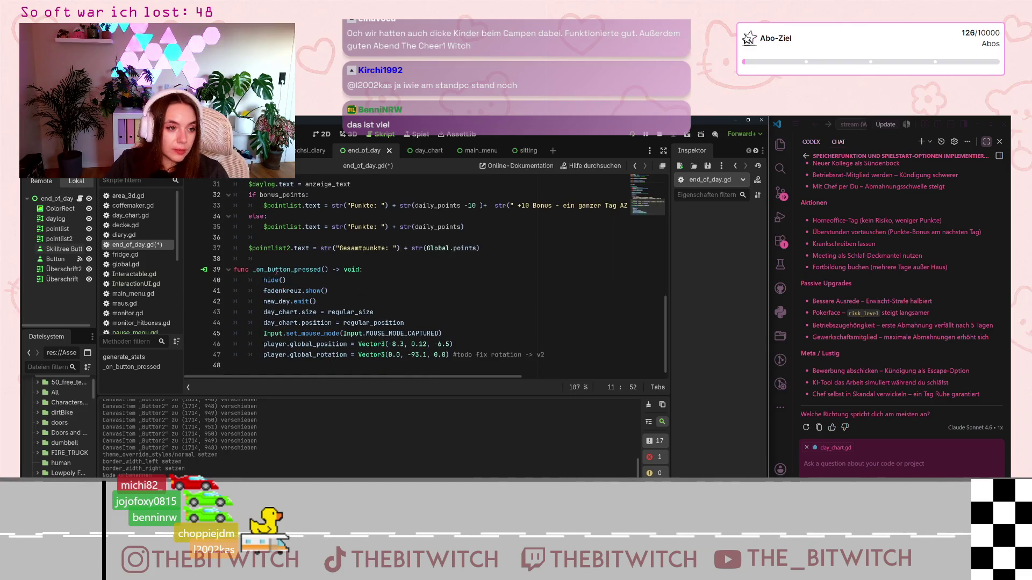
scroll(385, 281, up, 3)
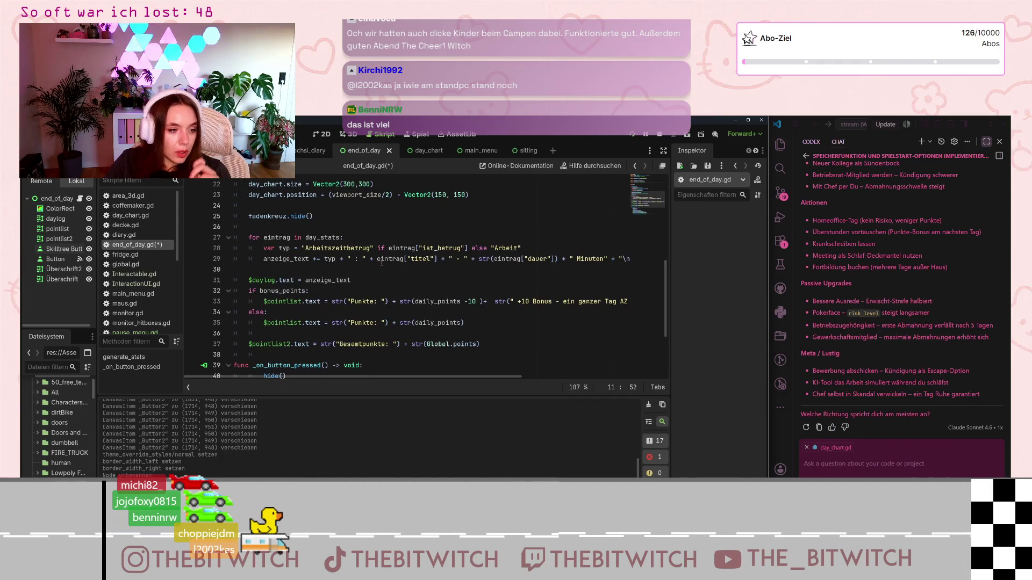
scroll(380, 257, up, 7)
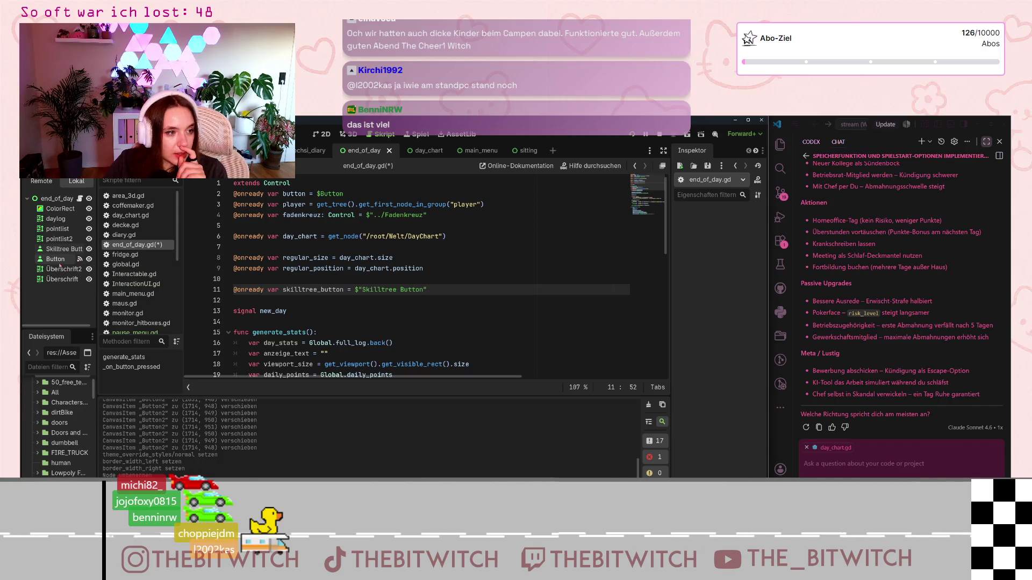
Step: Select Skilltree Button and connect its pressed() signal to _on_skilltree_button_pressed from the Signals panel
click(62, 249)
click(755, 150)
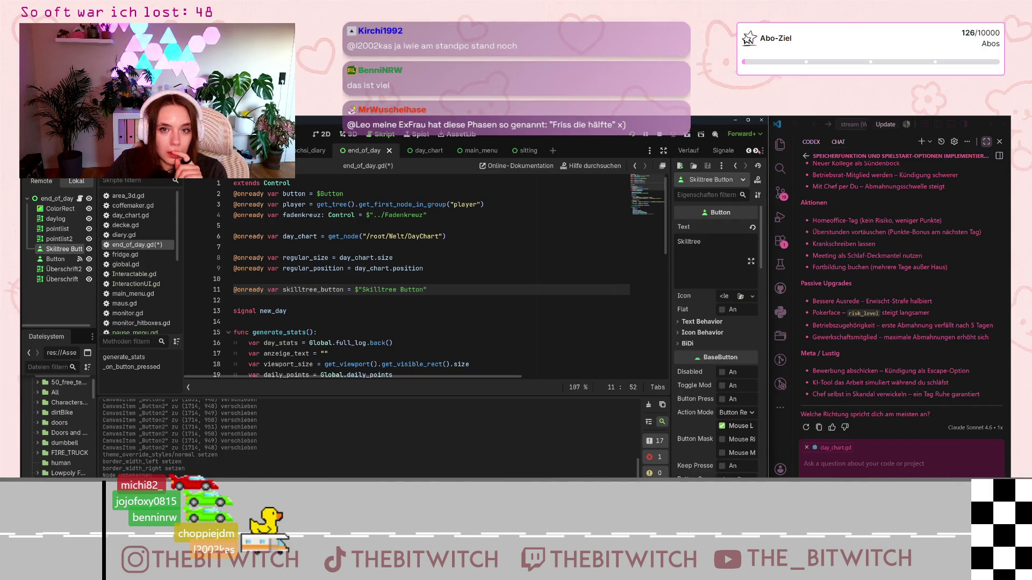
click(731, 152)
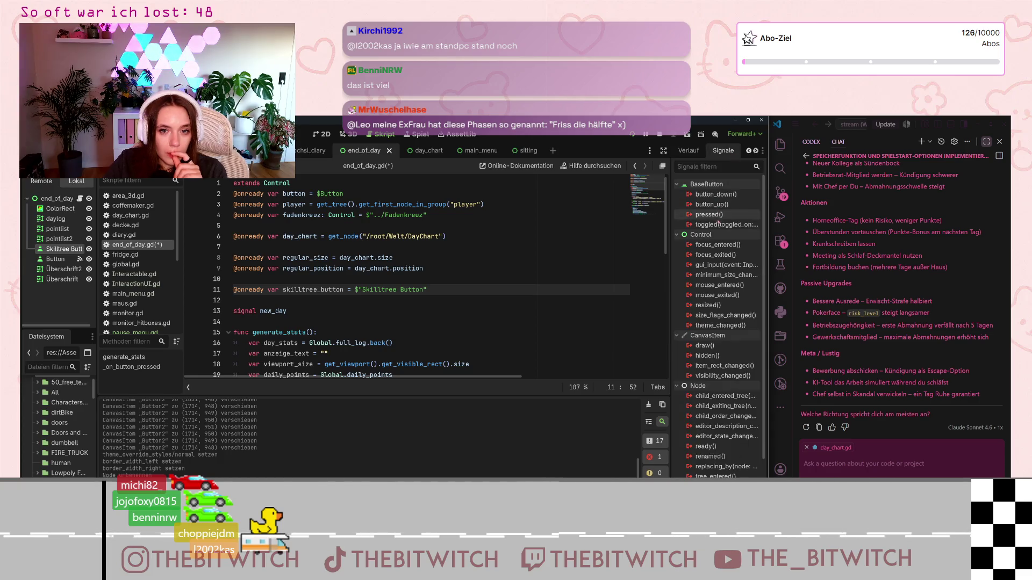
mouse_move(714, 221)
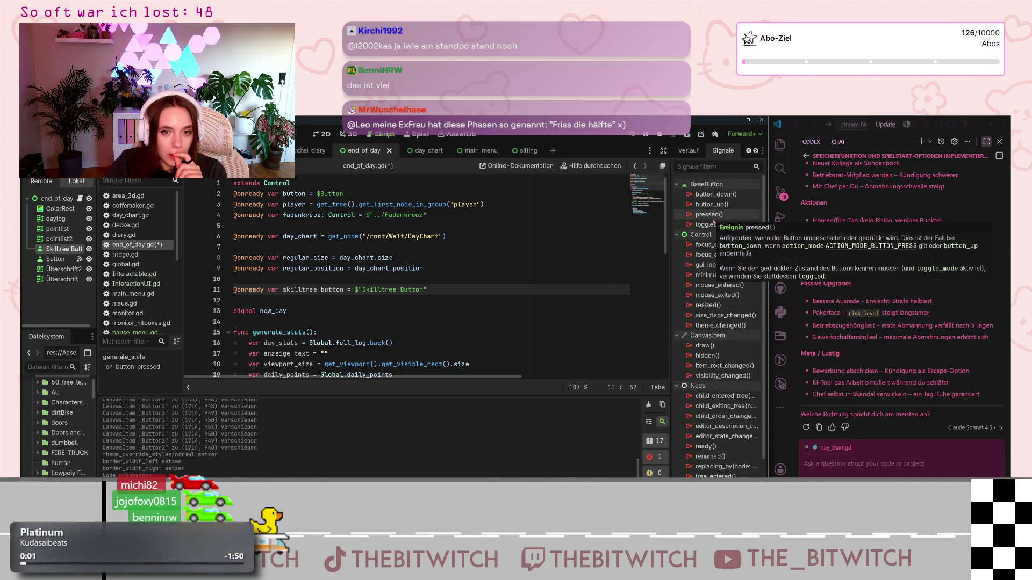
scroll(430, 279, down, 7)
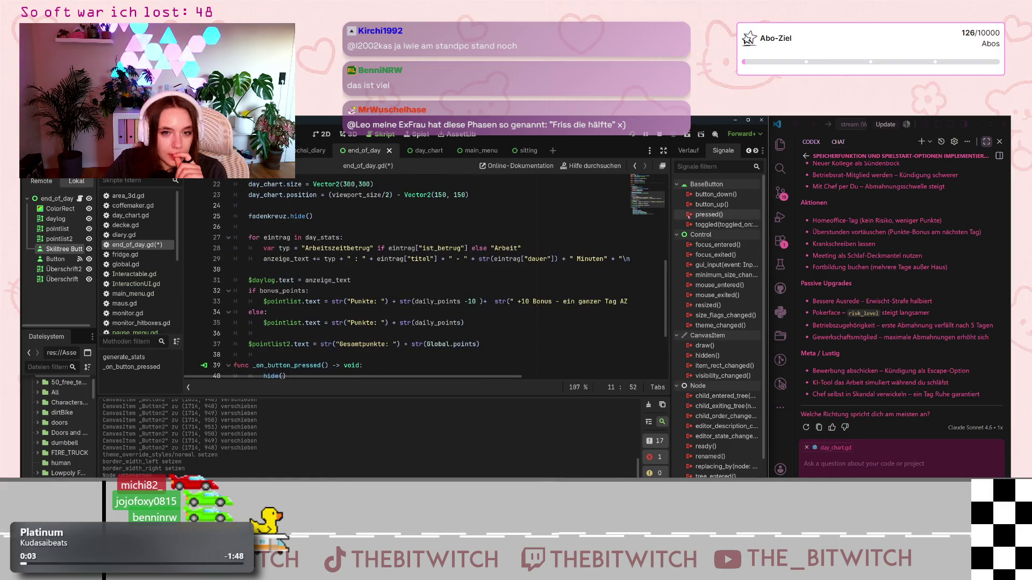
double_click(714, 214)
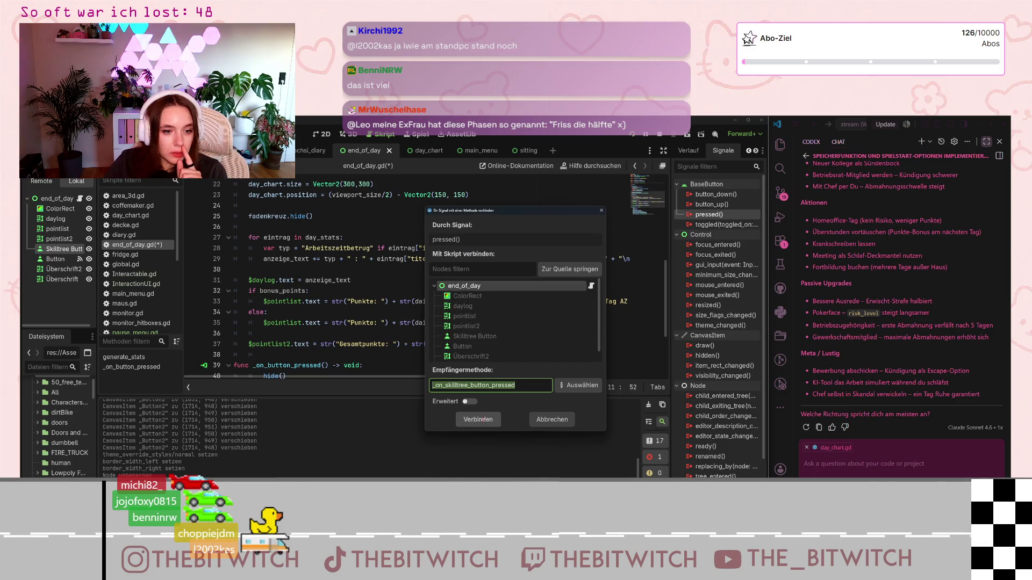
click(478, 420)
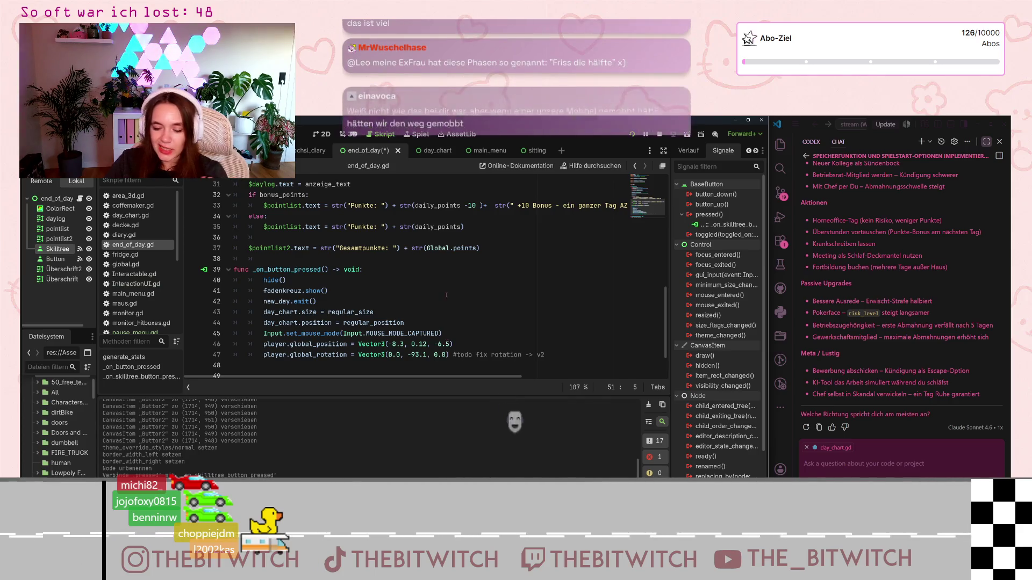
Step: Delete the 'pass # Replace with function body.' line from _on_skilltree_button_pressed
scroll(360, 338, down, 2)
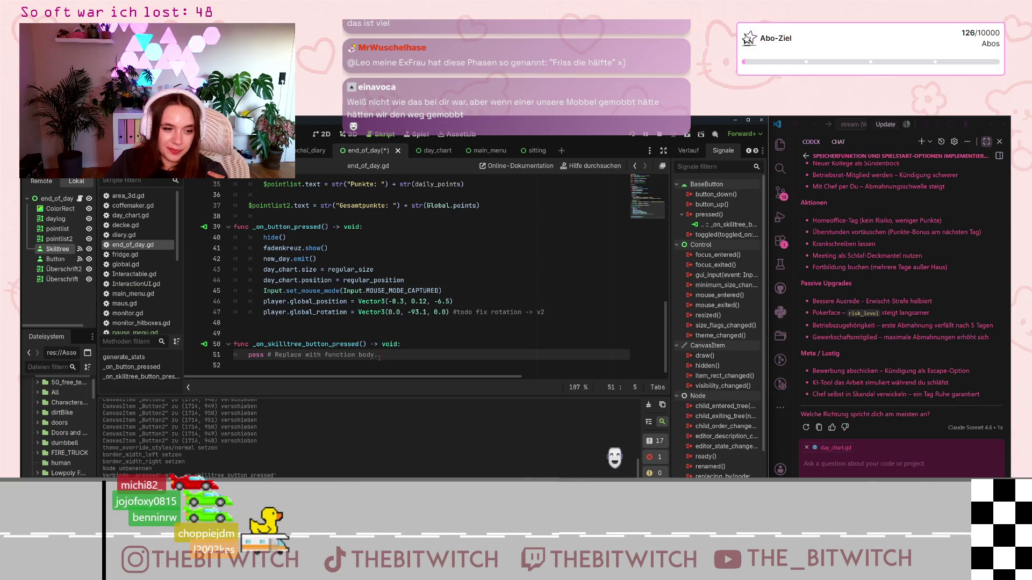
drag(378, 355, 241, 355)
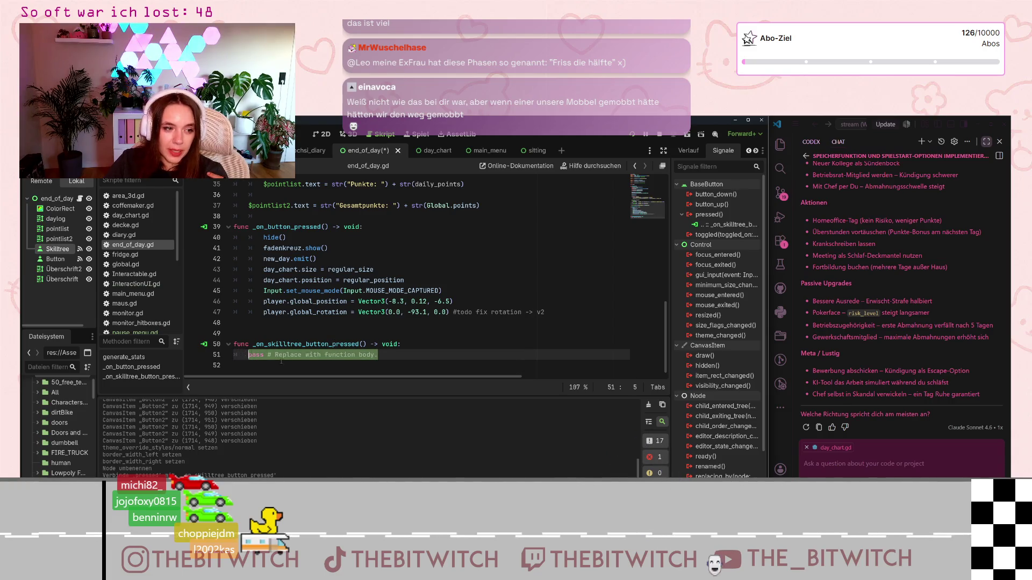
key(BackSpace)
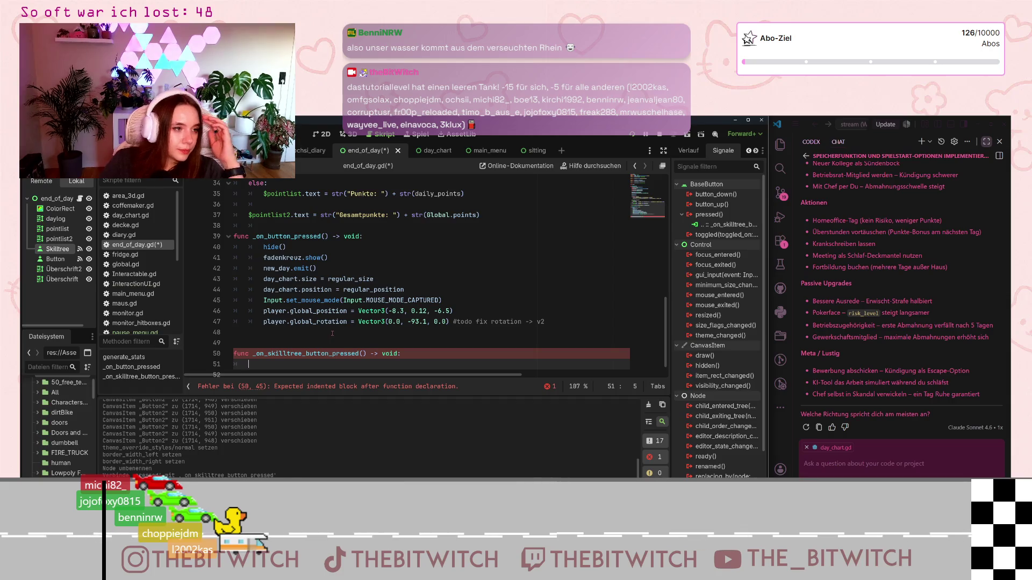
Step: Open the main_menu.gd script from the script list
scroll(333, 333, up, 4)
scroll(347, 325, down, 4)
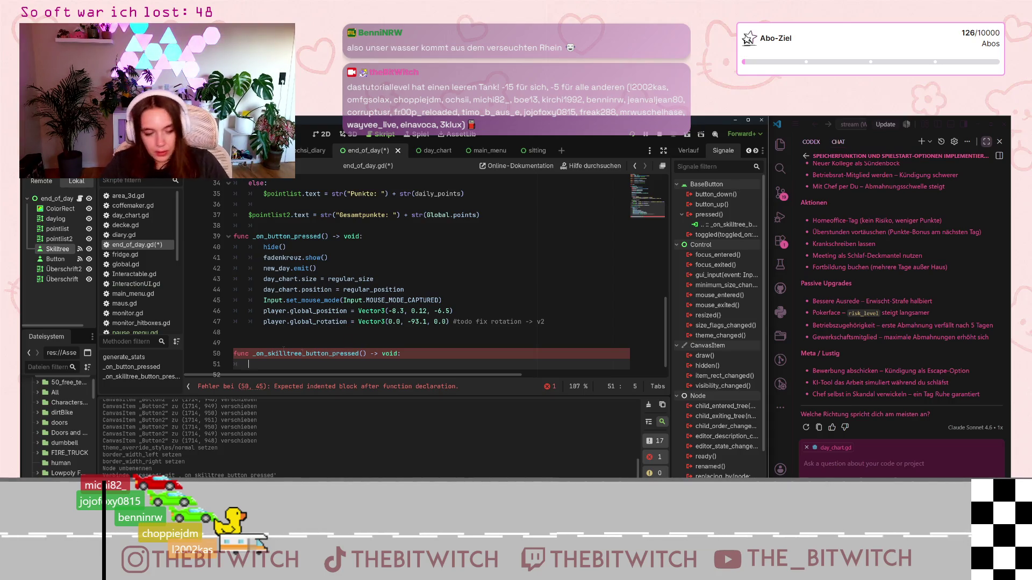
click(143, 294)
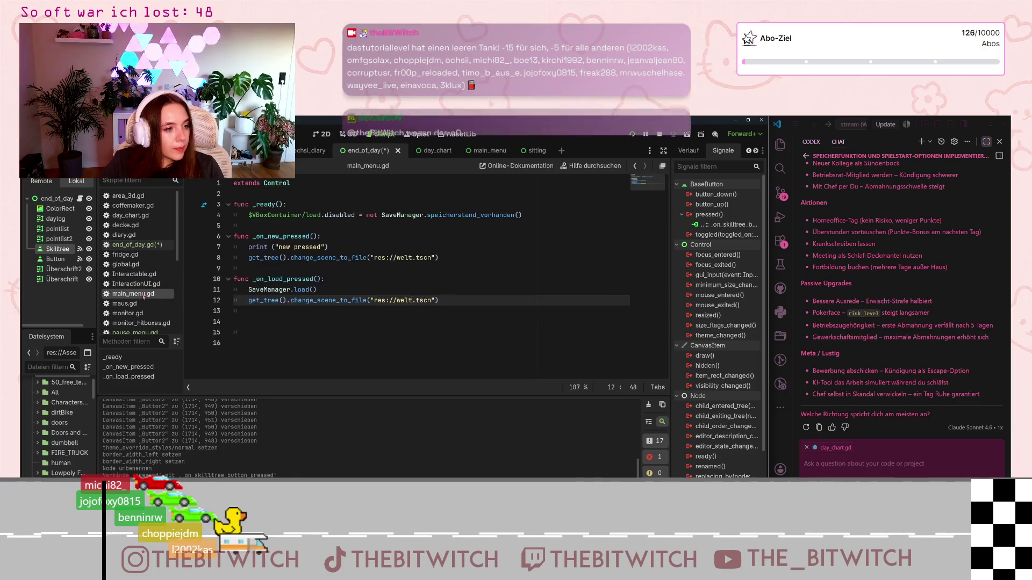
Step: Make _on_skilltree_button_pressed in end_of_day.gd load res://skilltree.tscn, then start a new scene
mouse_move(249, 258)
mouse_down()
mouse_move(387, 271)
mouse_move(438, 258)
mouse_up()
key(ctrl+c)
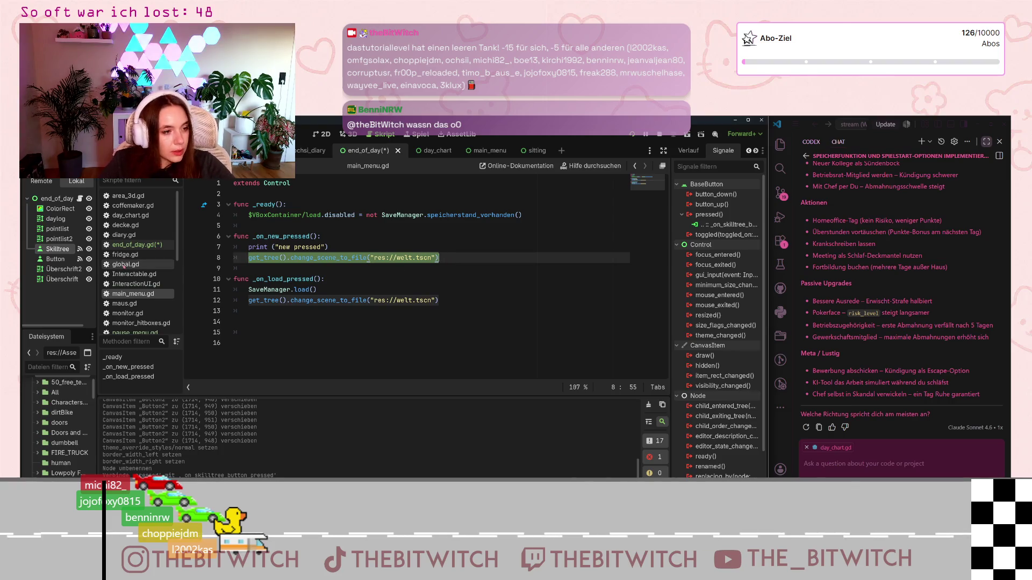
scroll(151, 263, down, 3)
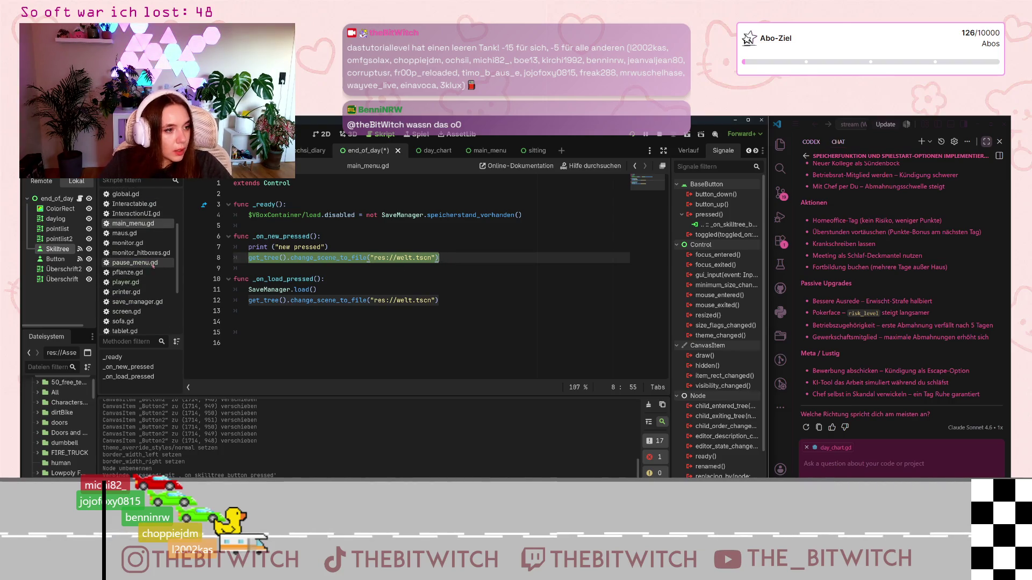
scroll(151, 263, up, 1)
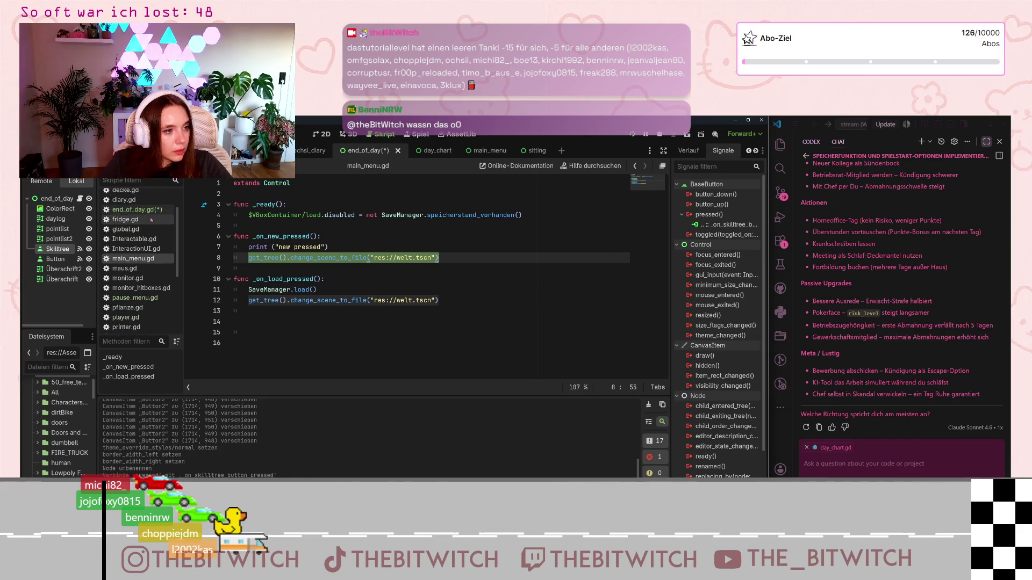
click(137, 209)
key(ctrl+v)
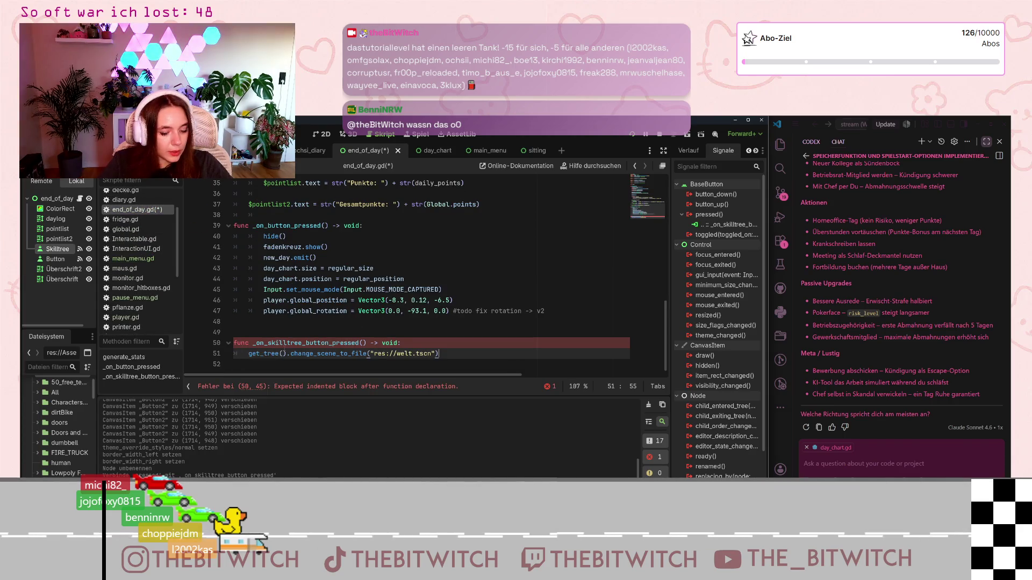
double_click(404, 355)
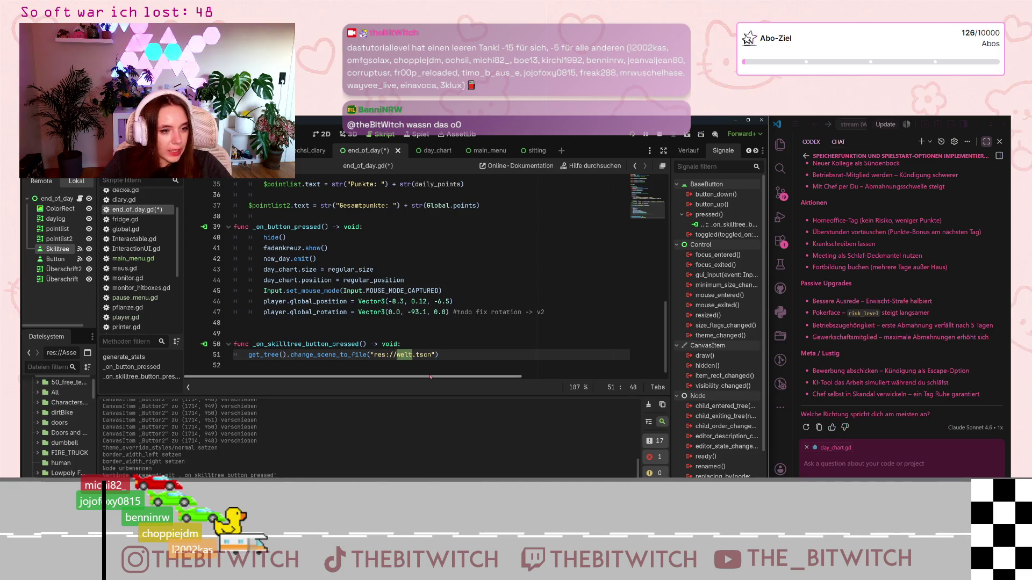
text(skilltree)
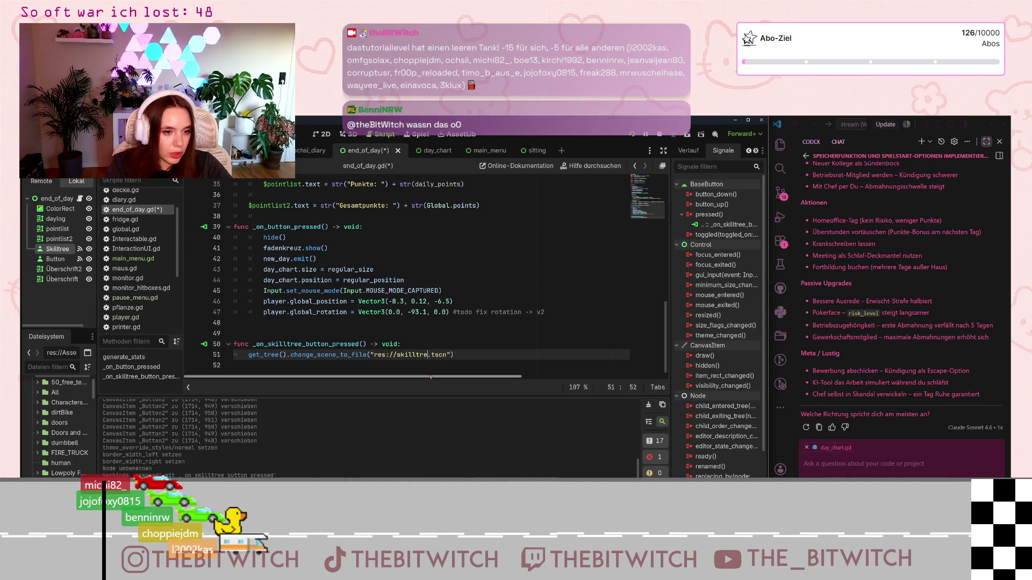
key(Up)
key(Up)
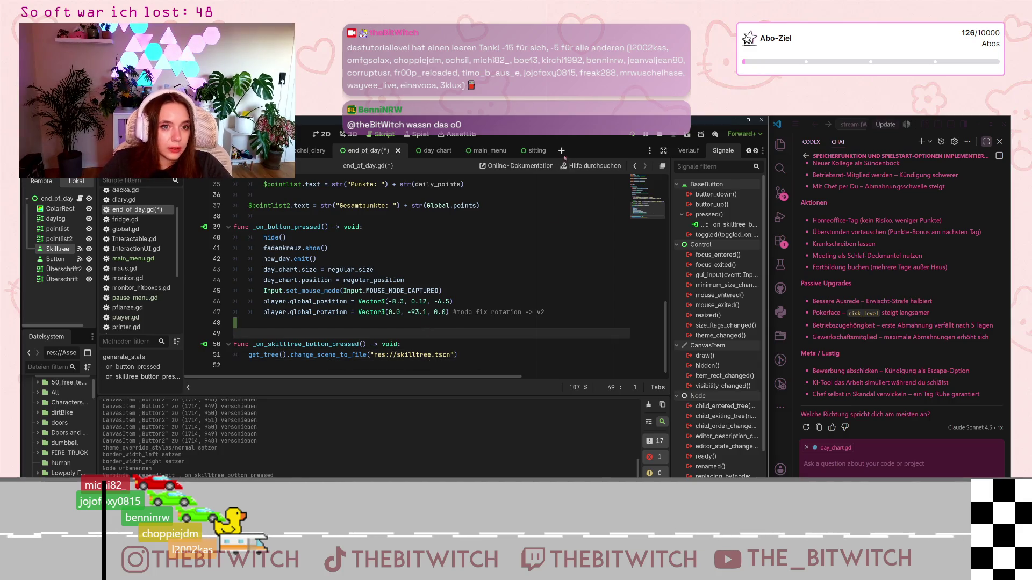
click(561, 152)
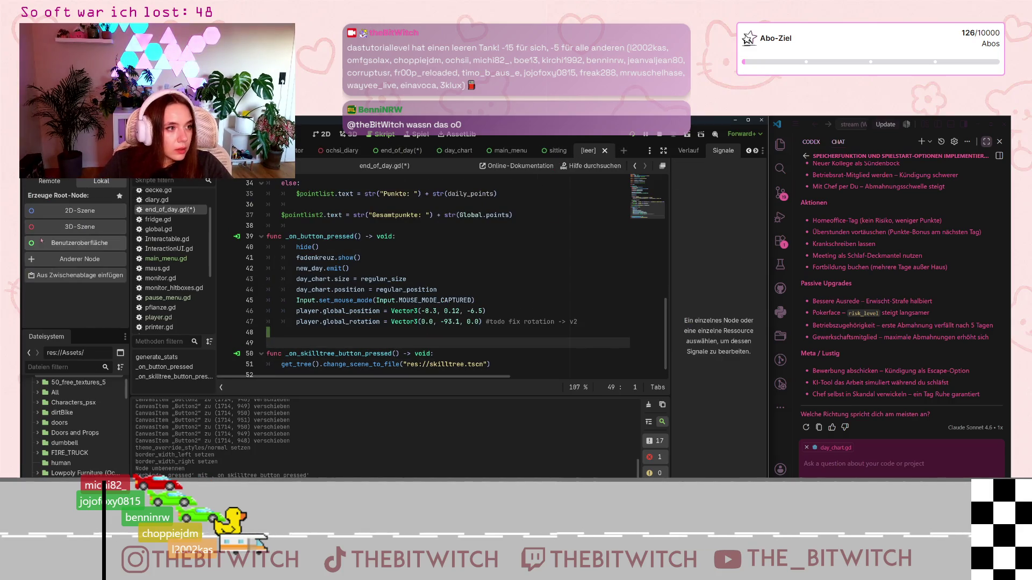
Step: Discard the unsaved Node2D scene without saving it
click(61, 211)
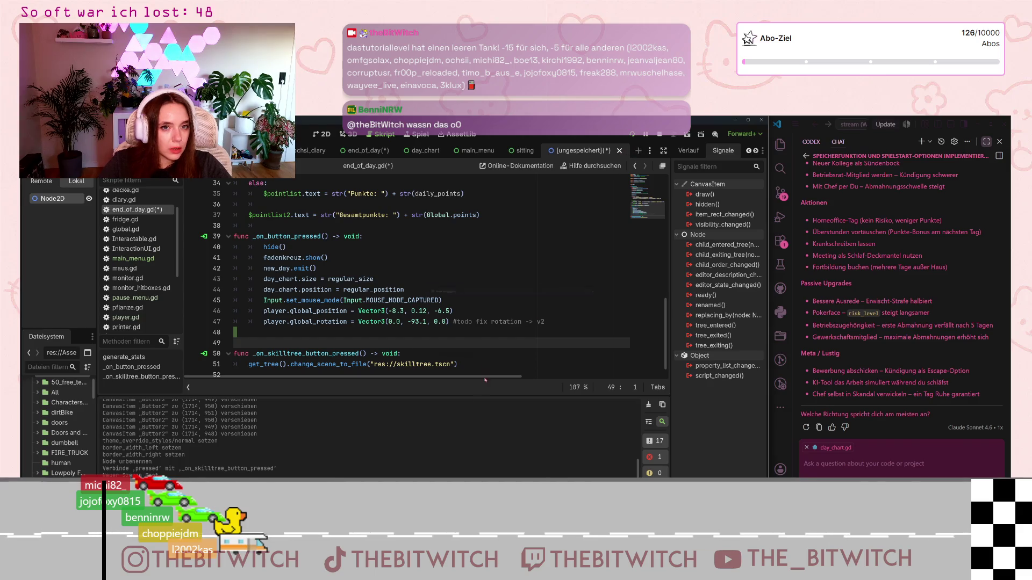
click(619, 151)
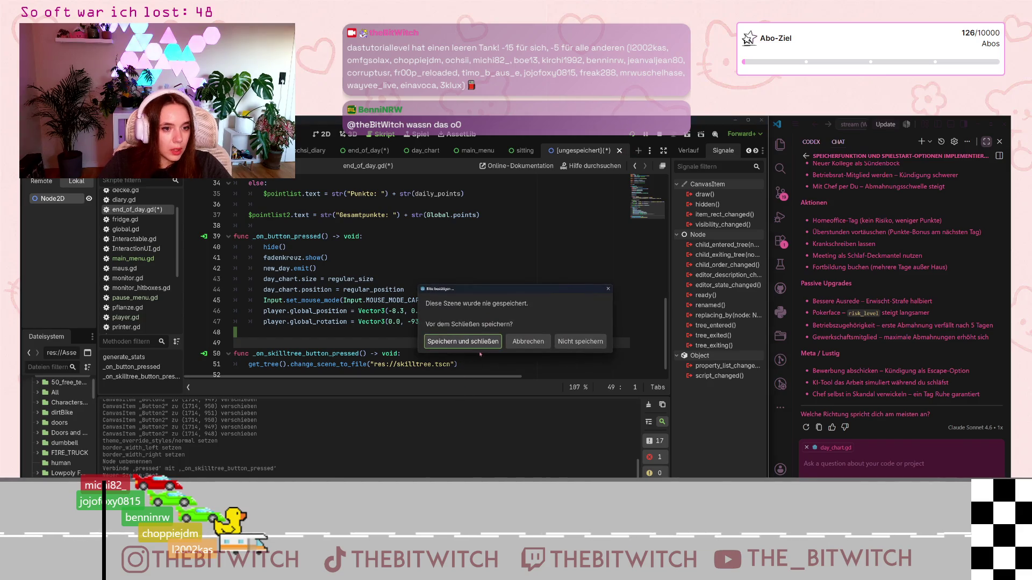
click(580, 341)
Step: Create a new scene with a Control root renamed Skilltree and save it as skilltree.tscn
click(561, 151)
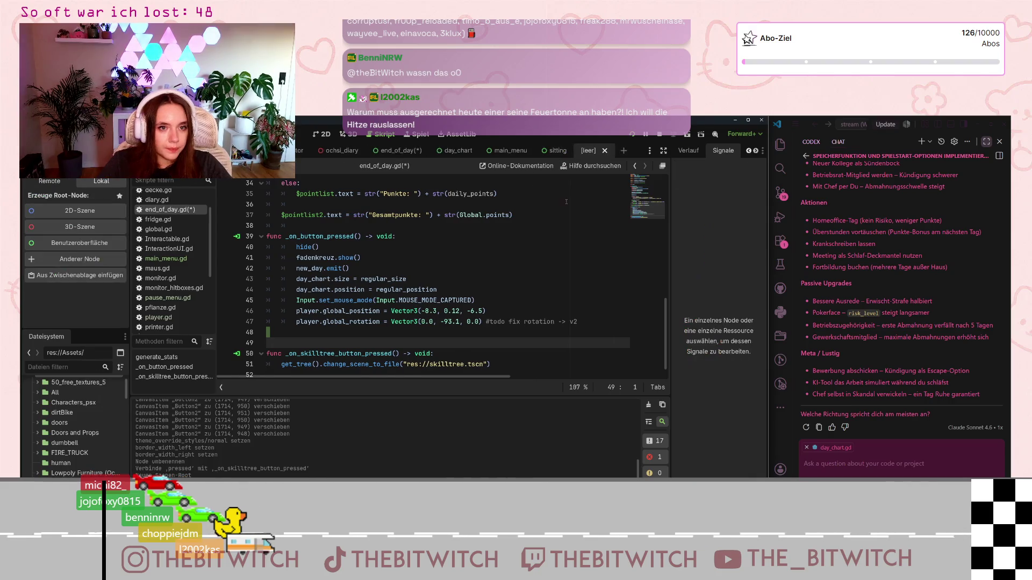
click(75, 245)
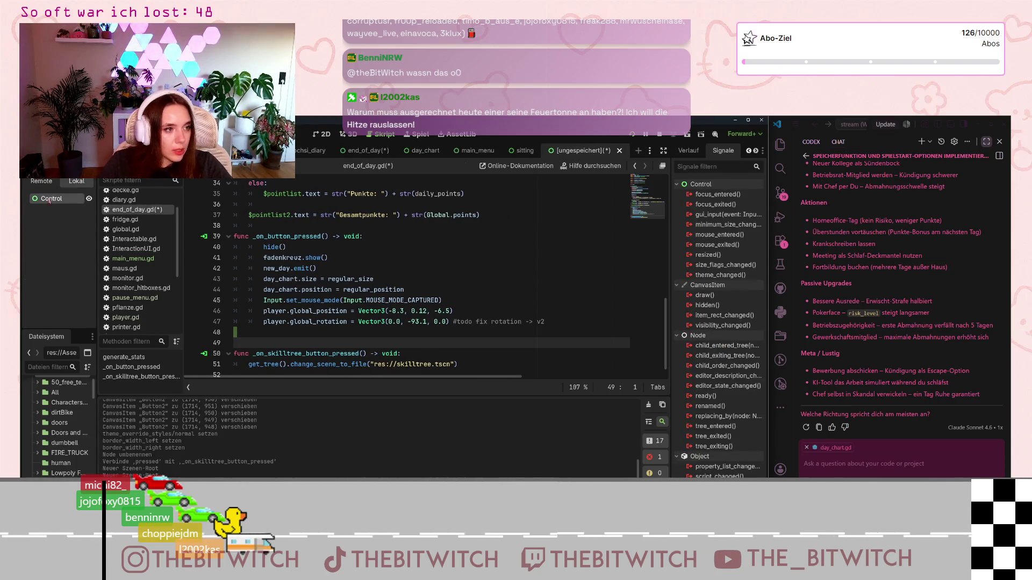
key(F2)
text(Skill)
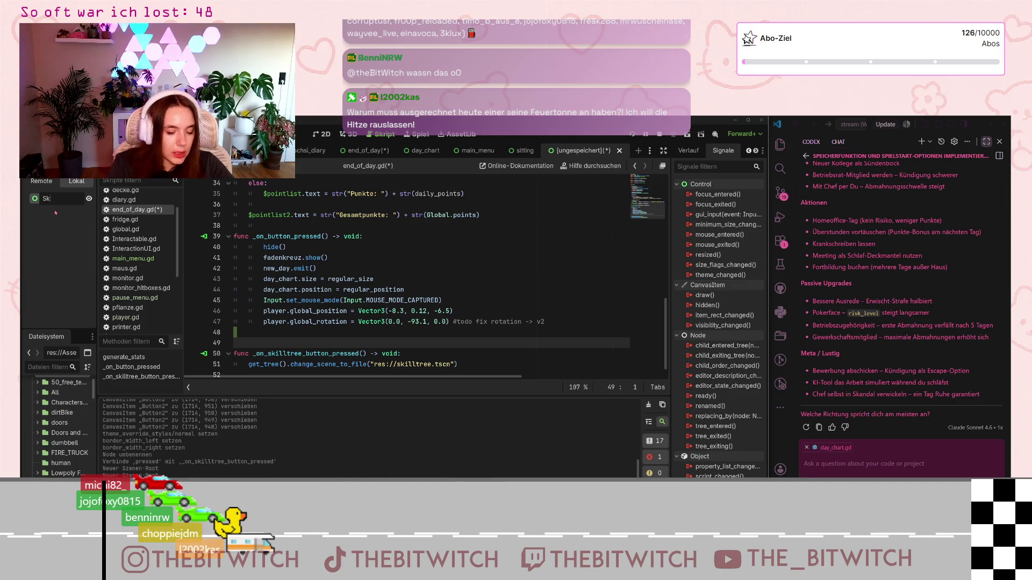
text(tree)
key(Return)
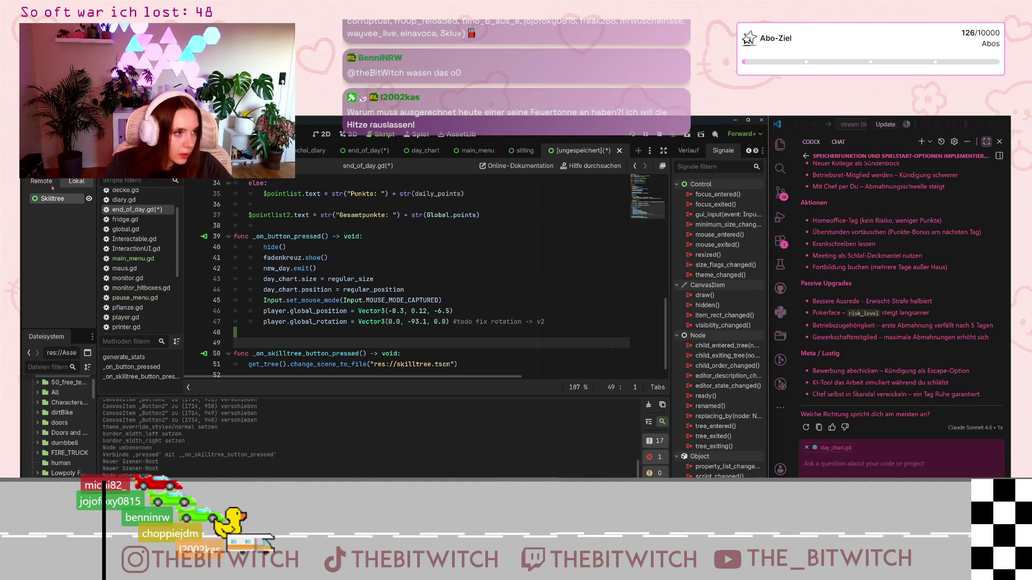
key(ctrl+s)
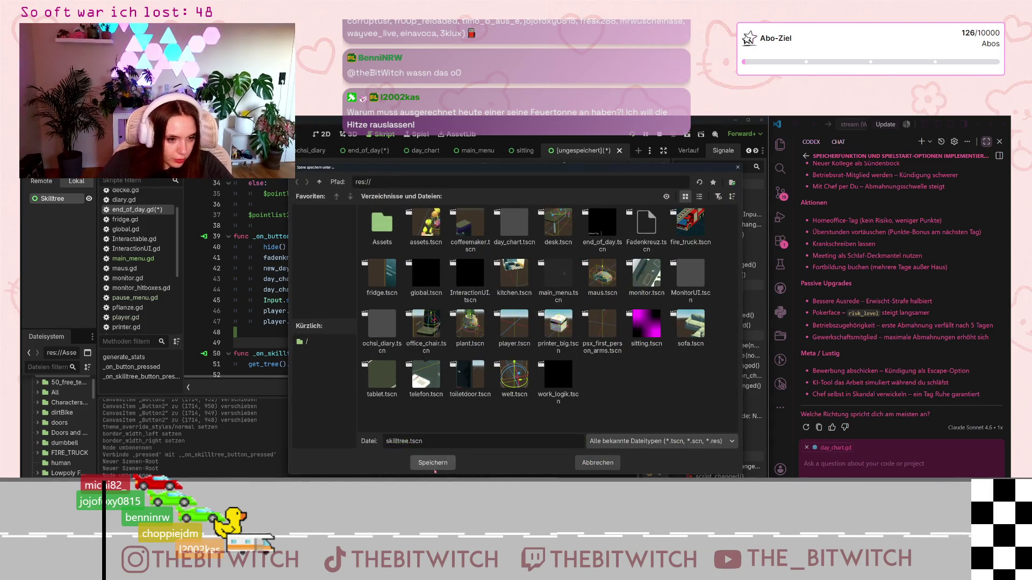
click(433, 463)
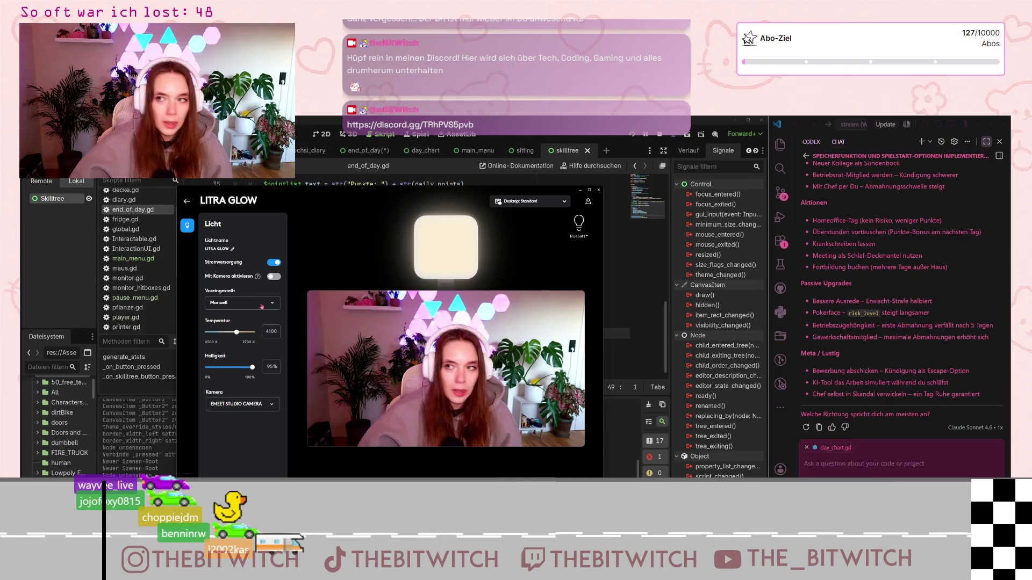
Step: Dim the Litra Glow brightness to 32% and minimize its window
click(223, 367)
drag(223, 367, 220, 367)
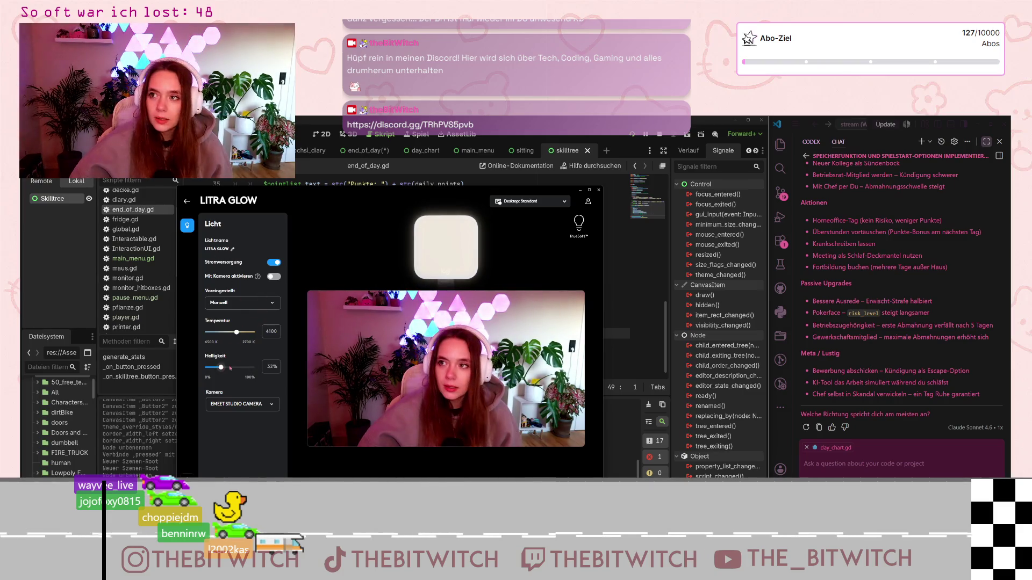
click(579, 191)
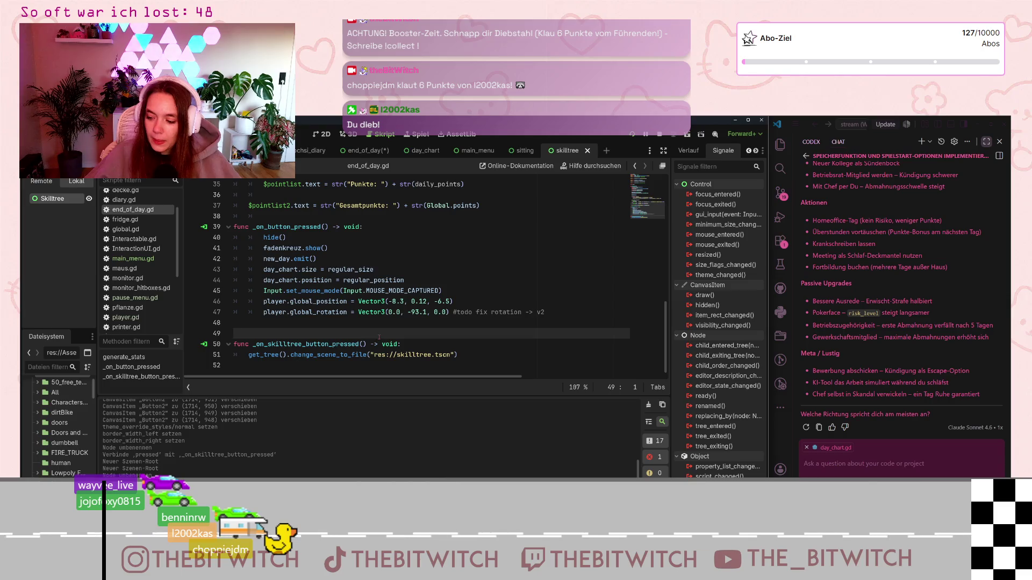
Step: Switch to the 2D editor and frame the empty skilltree scene on the canvas
click(504, 341)
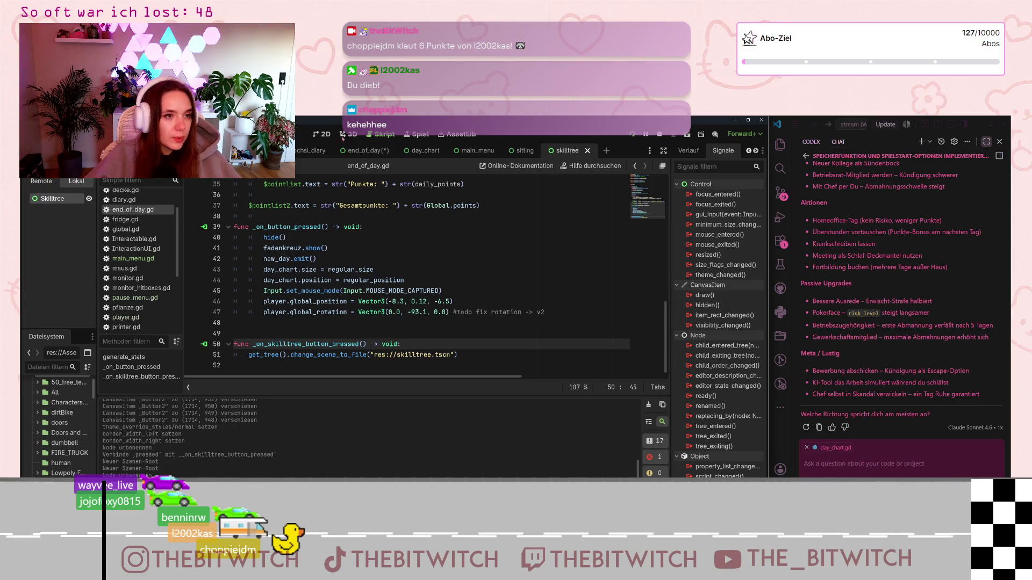
click(321, 133)
drag(274, 254, 335, 247)
scroll(367, 249, up, 1)
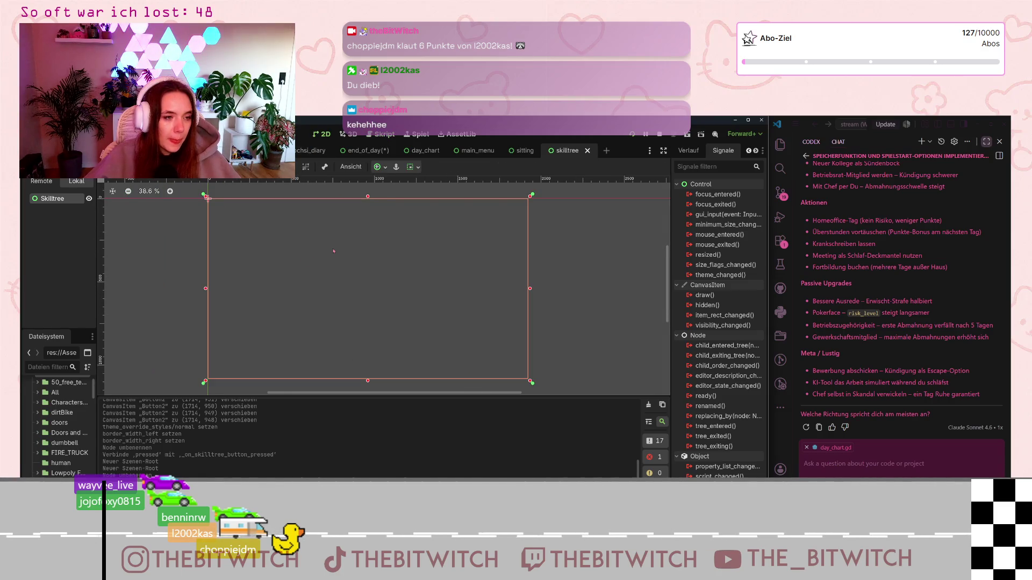
Step: Add a ColorRect child under Skilltree and drag it out to cover the scene area
right_click(68, 198)
click(101, 248)
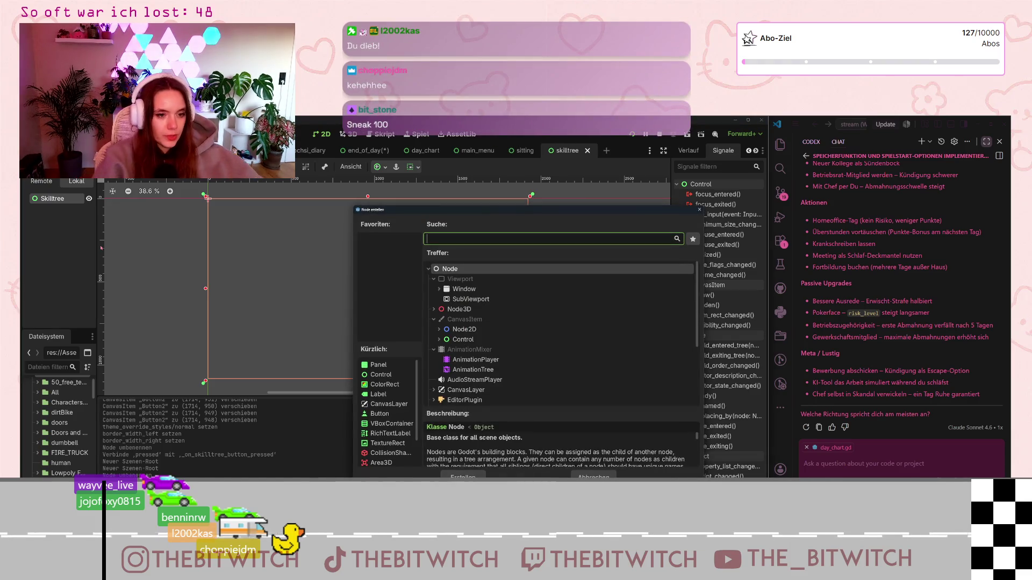
text(colo)
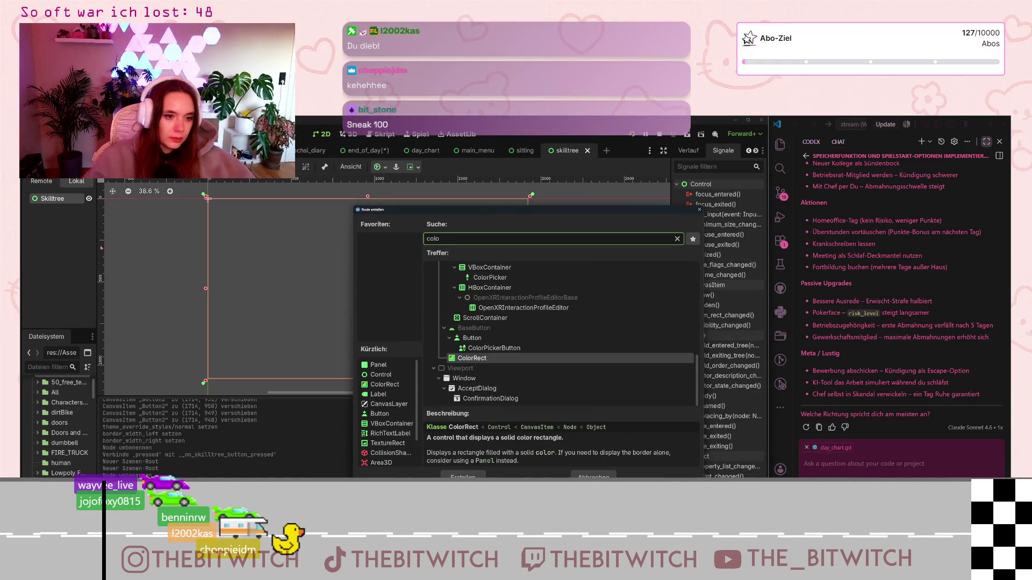
double_click(458, 363)
scroll(231, 215, down, 1)
mouse_move(217, 208)
mouse_down()
mouse_move(491, 310)
mouse_move(502, 365)
mouse_up()
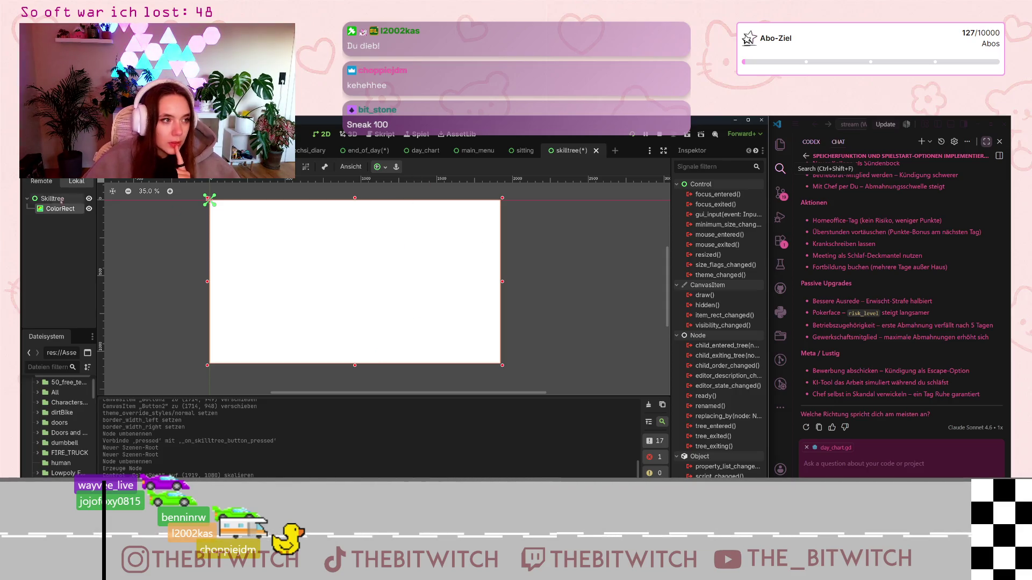
Step: Colour the ColorRect dark navy purple, starting from 181619 and darkening it in the picker
click(702, 151)
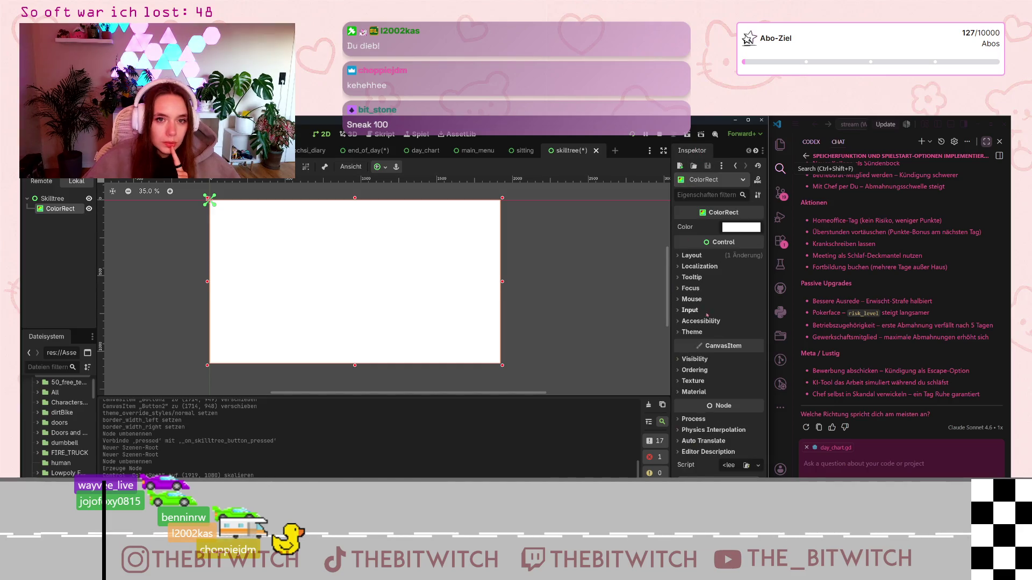
click(751, 232)
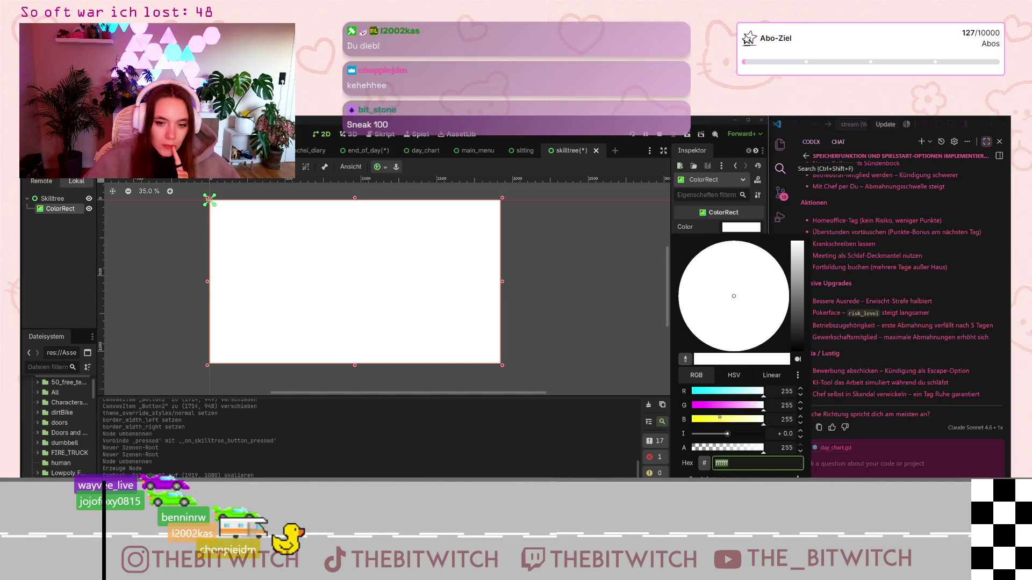
text(181619)
key(Return)
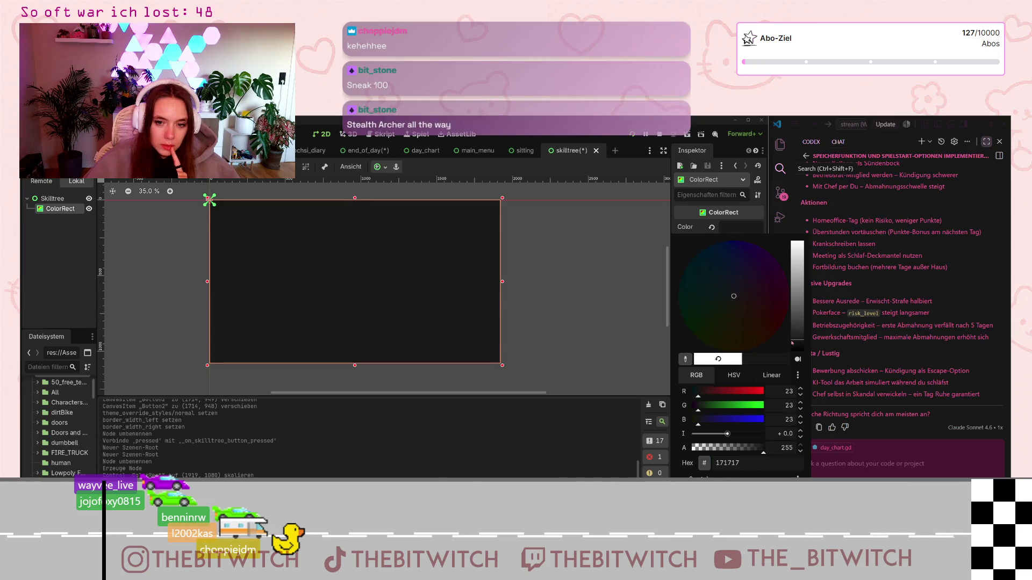
drag(737, 294, 744, 251)
drag(797, 301, 795, 348)
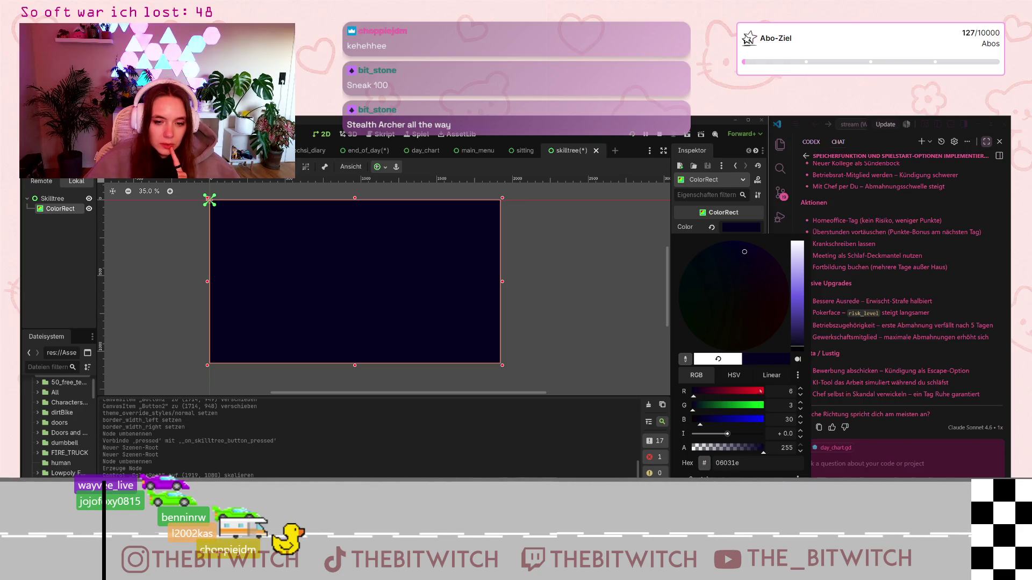
click(700, 379)
click(695, 229)
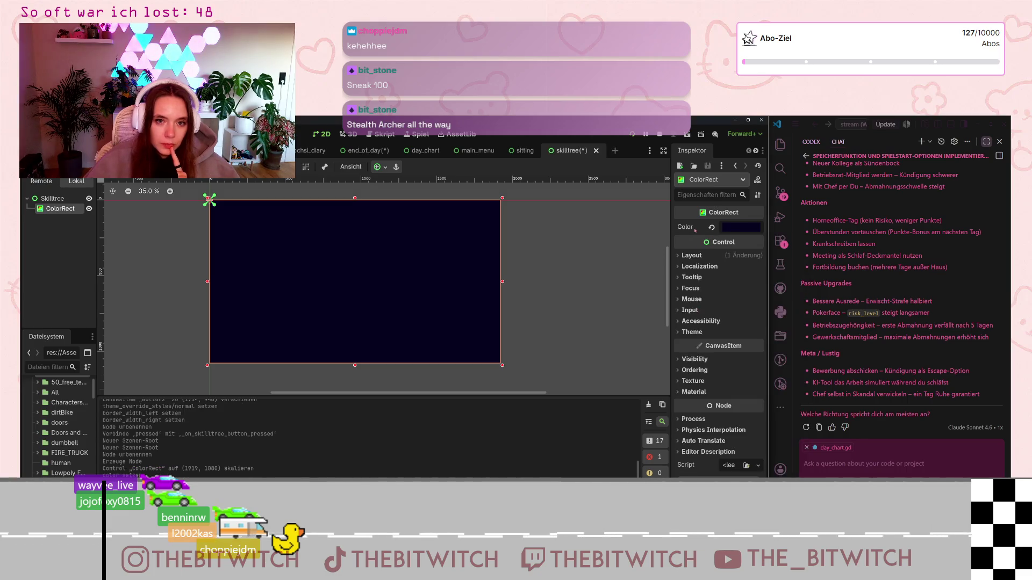
Step: Look through the Theme and Visibility properties, then recommit the hex colour 06031e
click(692, 333)
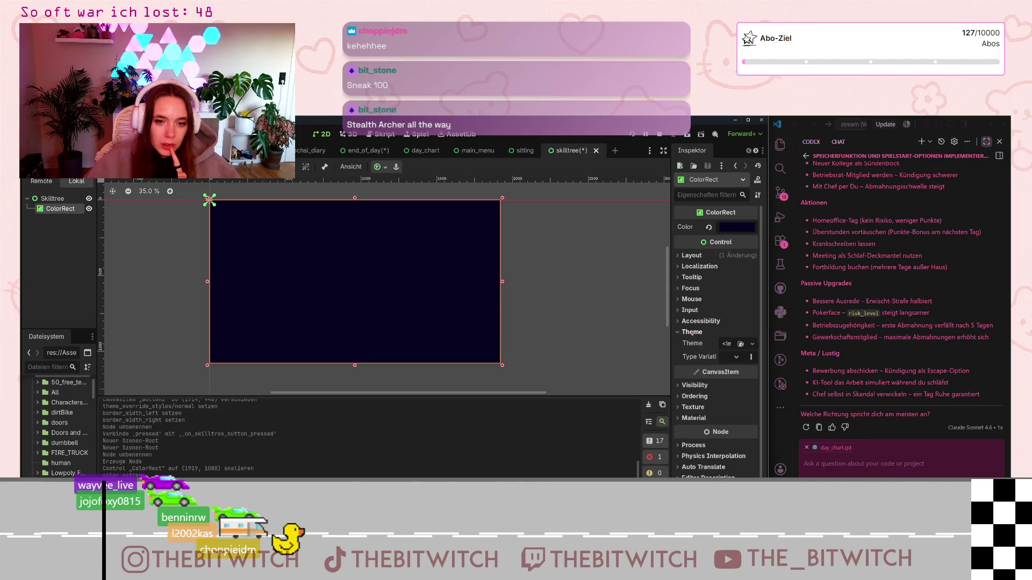
click(694, 385)
scroll(693, 388, down, 4)
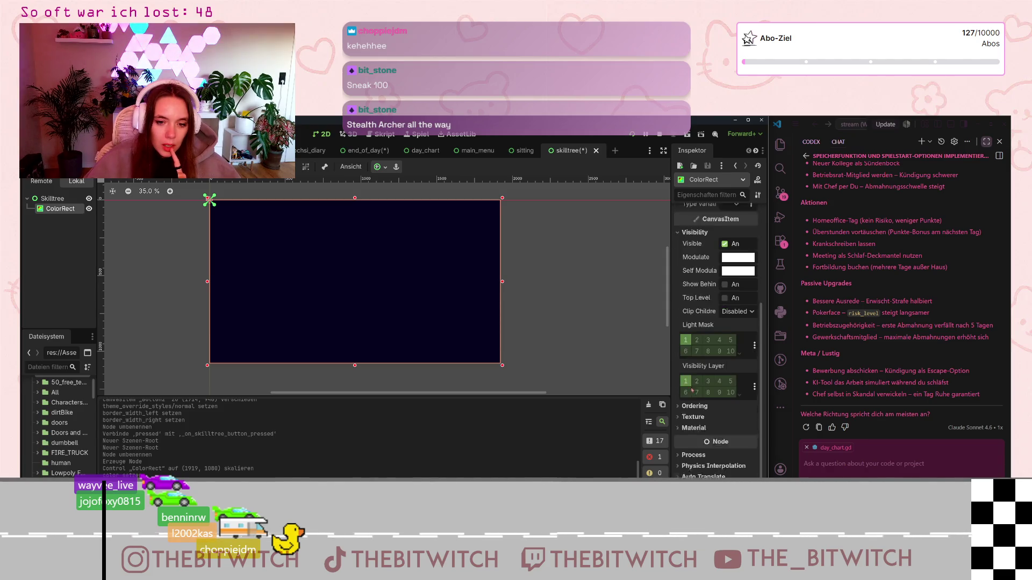
scroll(693, 384, up, 2)
click(695, 293)
scroll(734, 290, up, 3)
click(726, 228)
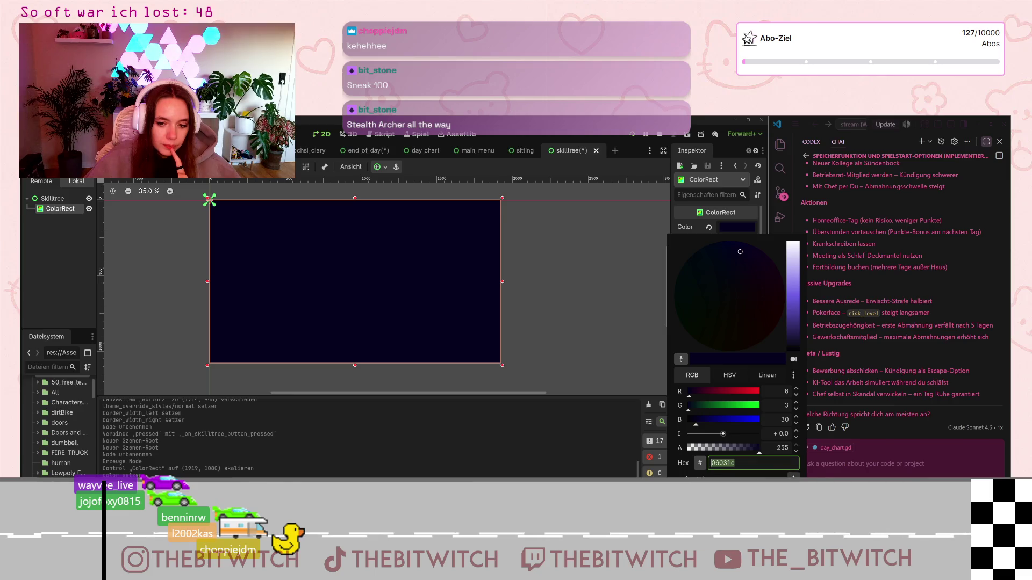
key(Return)
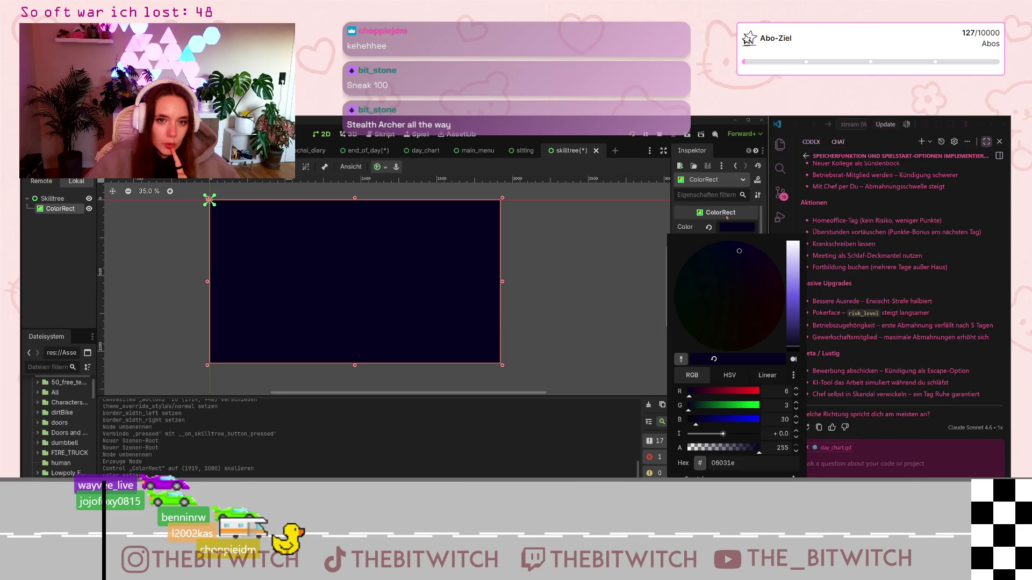
click(612, 362)
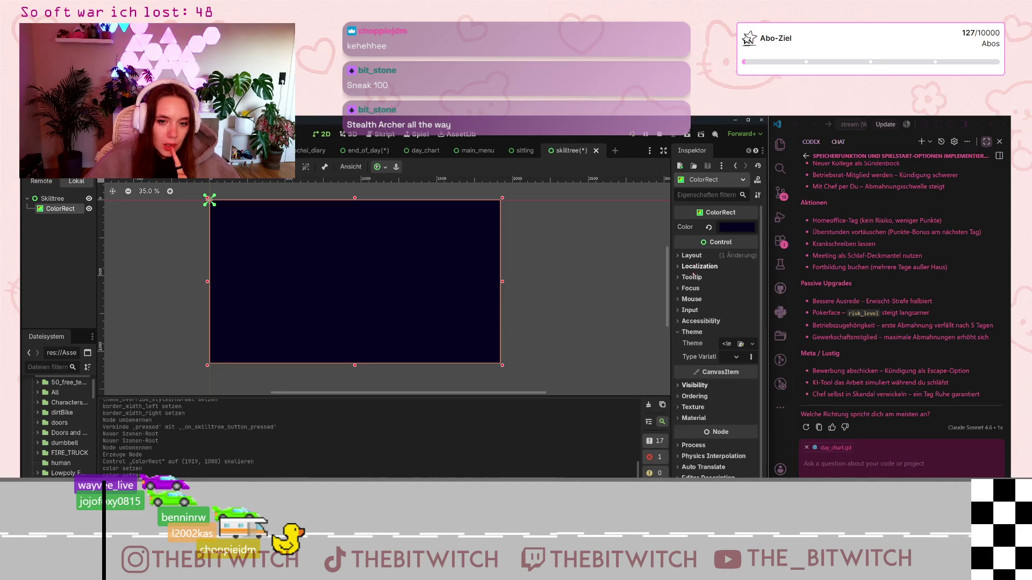
Step: Open the Add Child Node dialog for Skilltree, close it unused, and switch to the browser
click(53, 198)
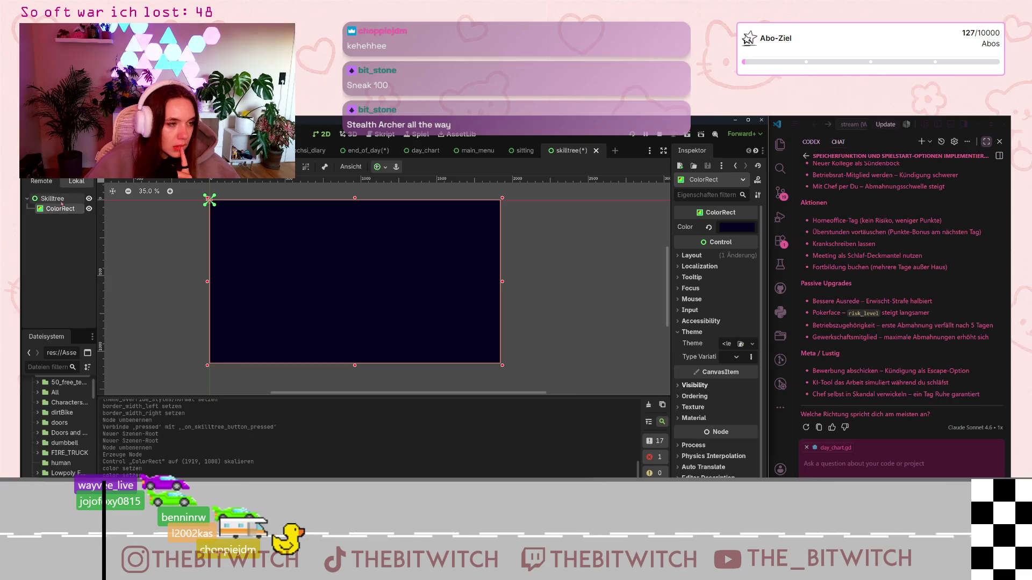
right_click(60, 200)
click(107, 206)
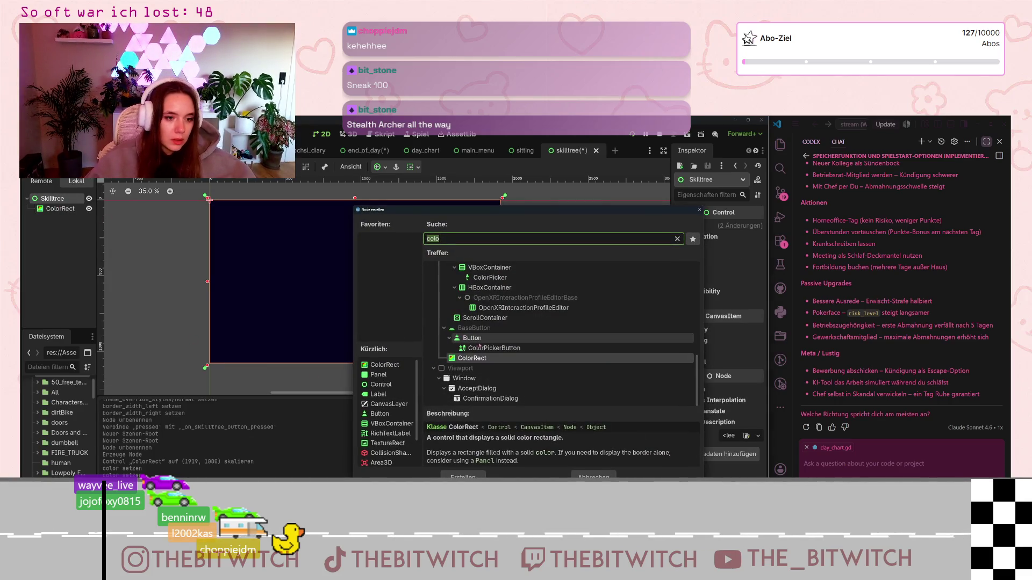
scroll(477, 355, up, 5)
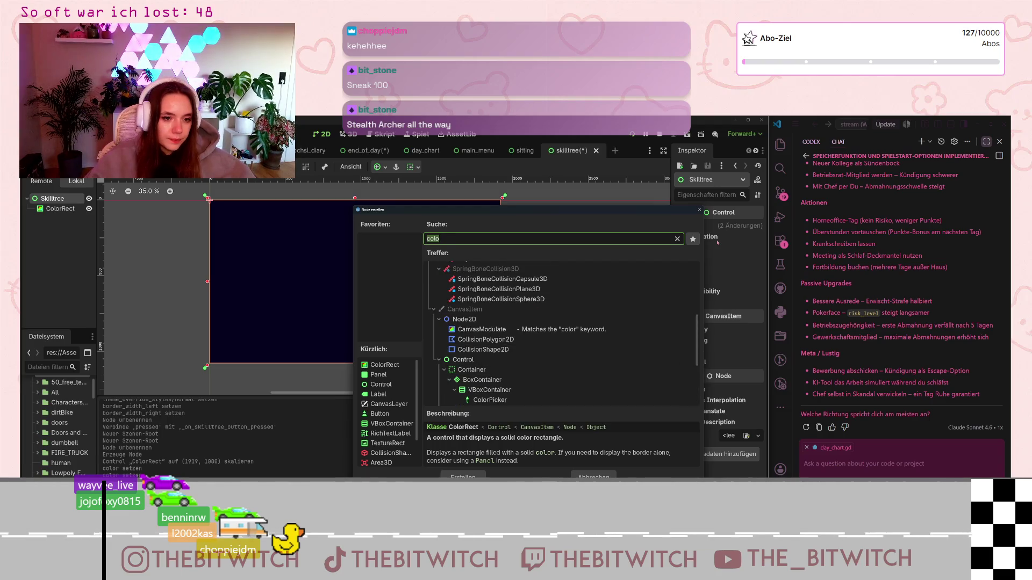
click(699, 210)
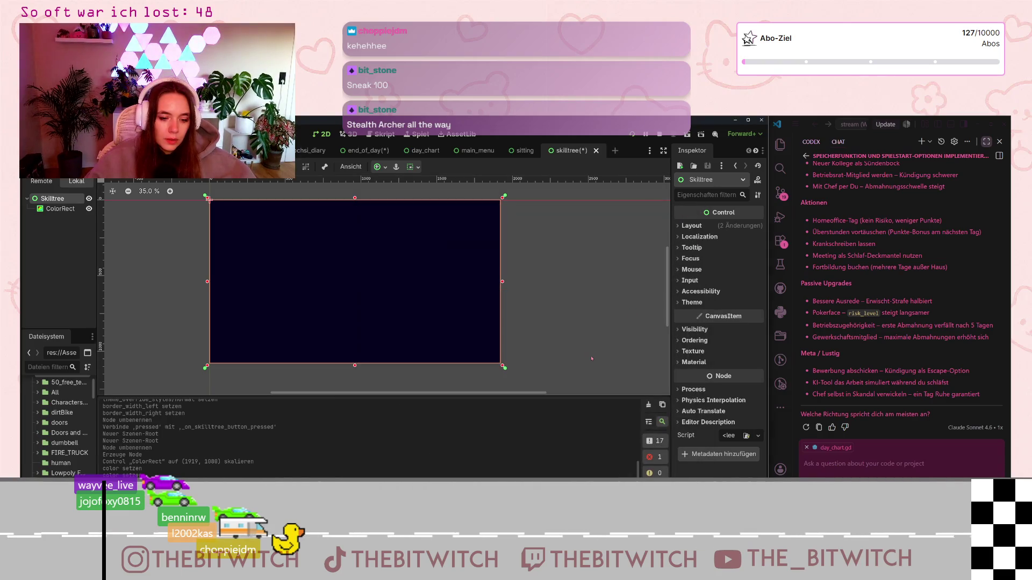
key(alt+Tab)
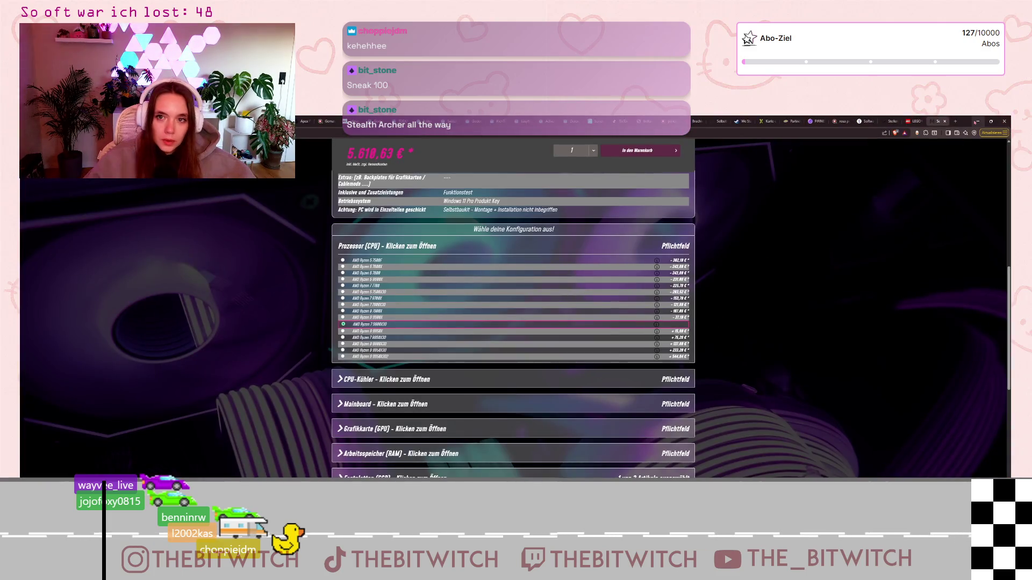
Step: Search 'godot colorrect gradient' in a new tab, expand the AI answer, then minimize the browser
key(ctrl+t)
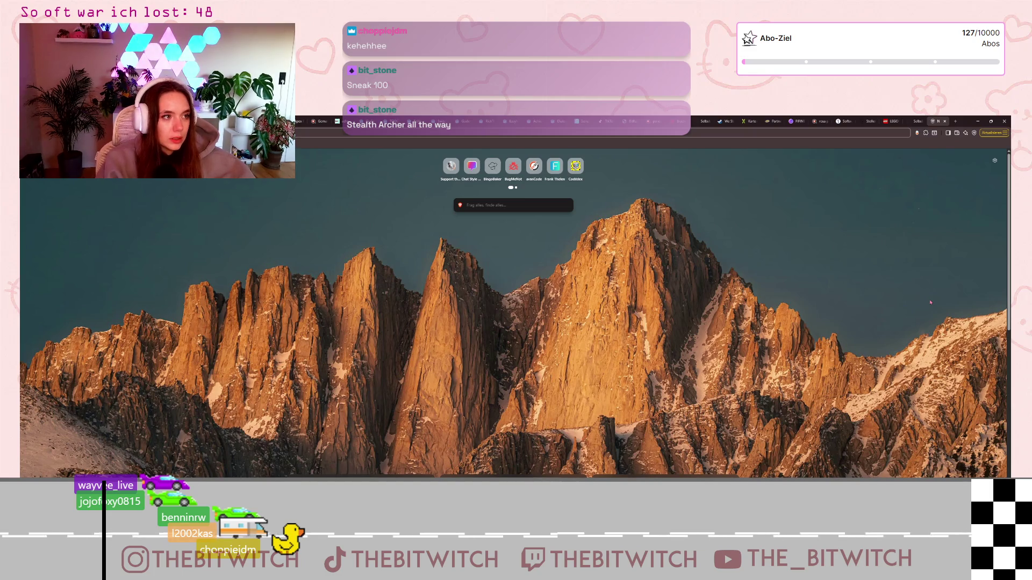
key(Return)
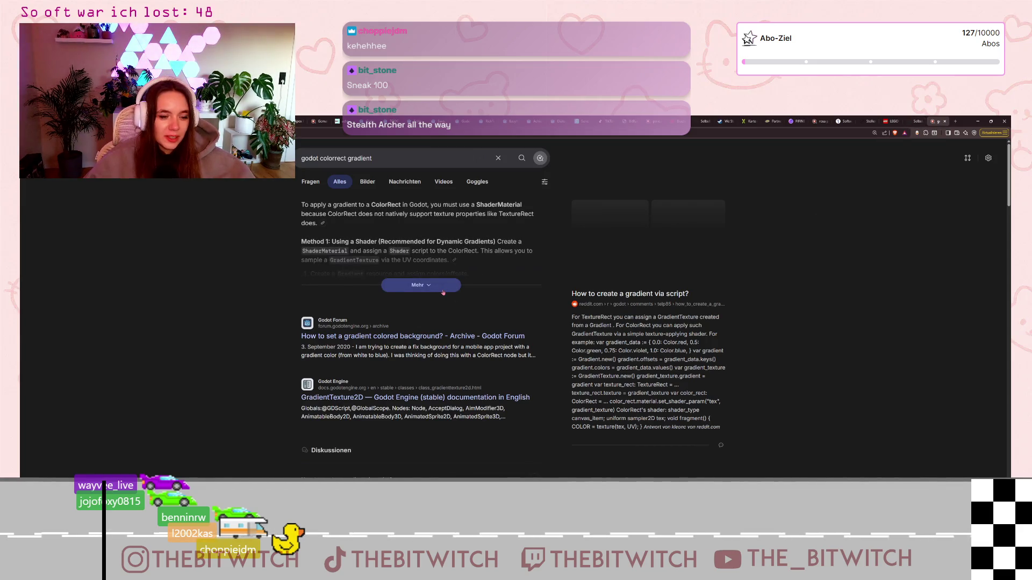
click(443, 291)
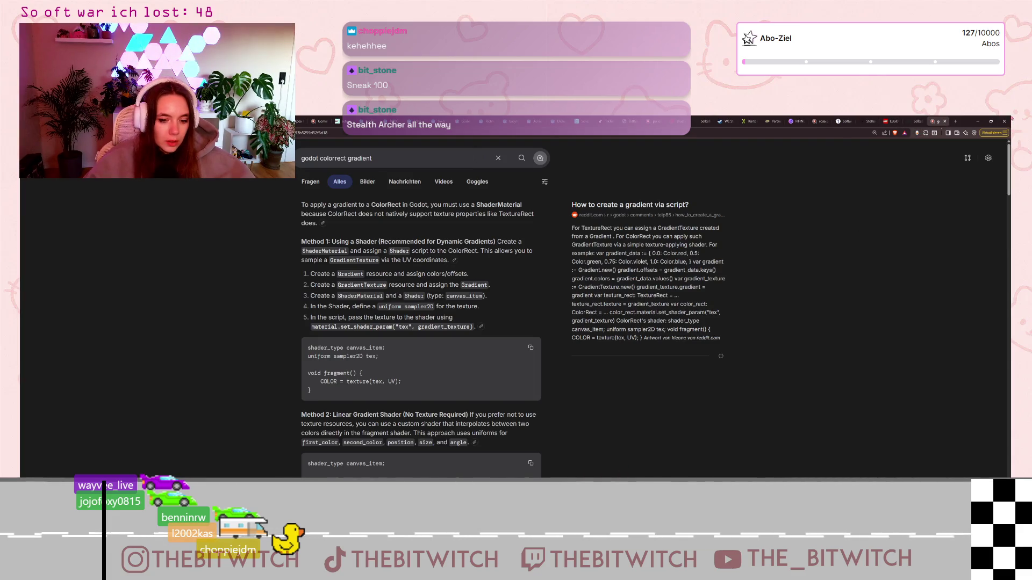
click(977, 121)
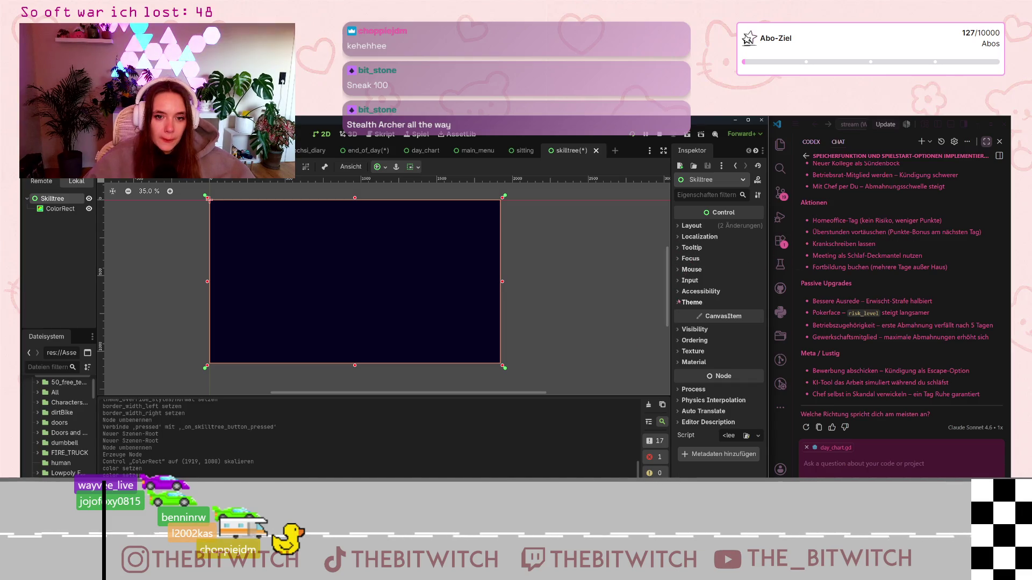
Step: Assign a new Theme to the Skilltree node, then clear it again
click(692, 302)
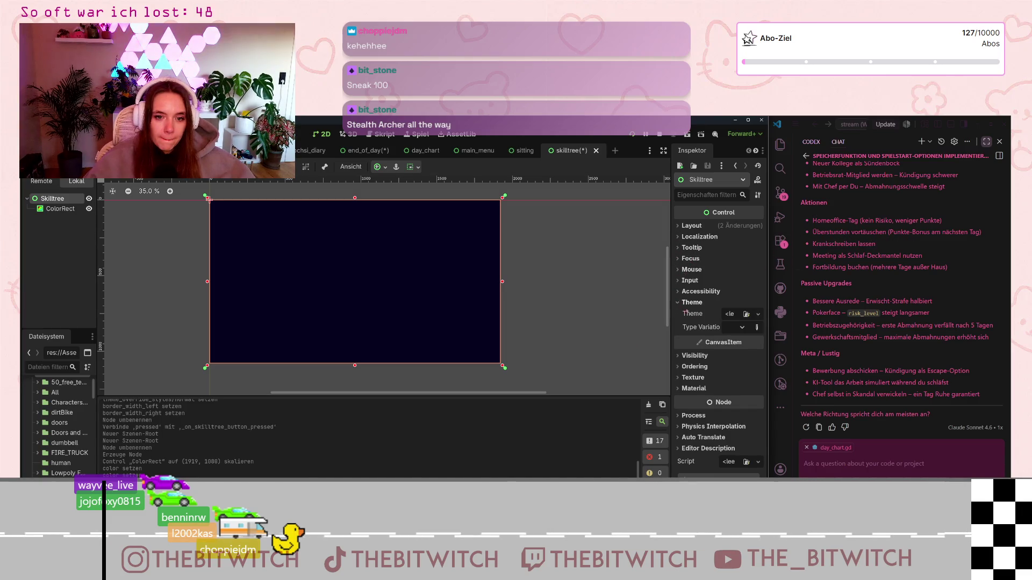
click(736, 316)
click(716, 339)
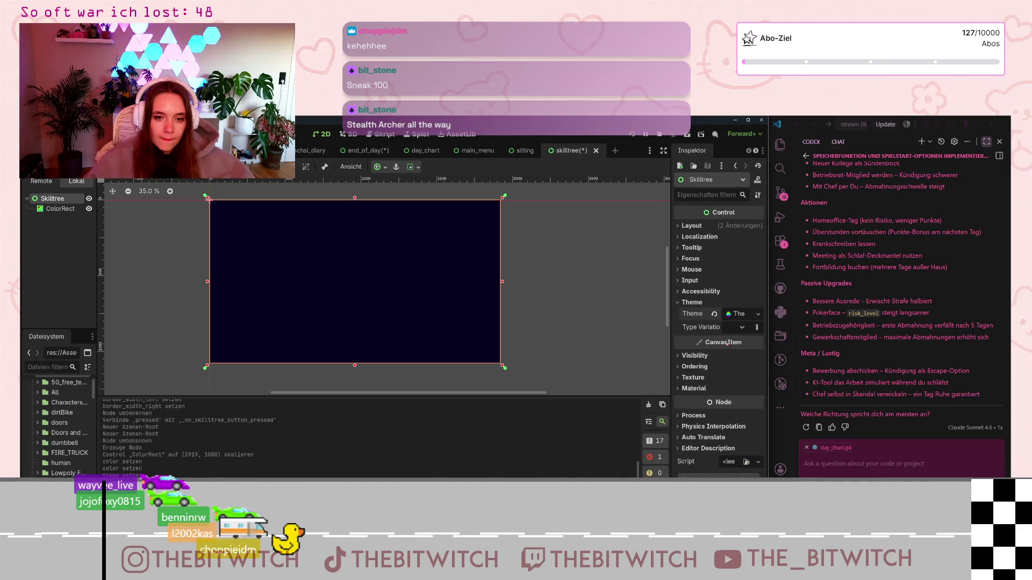
click(740, 316)
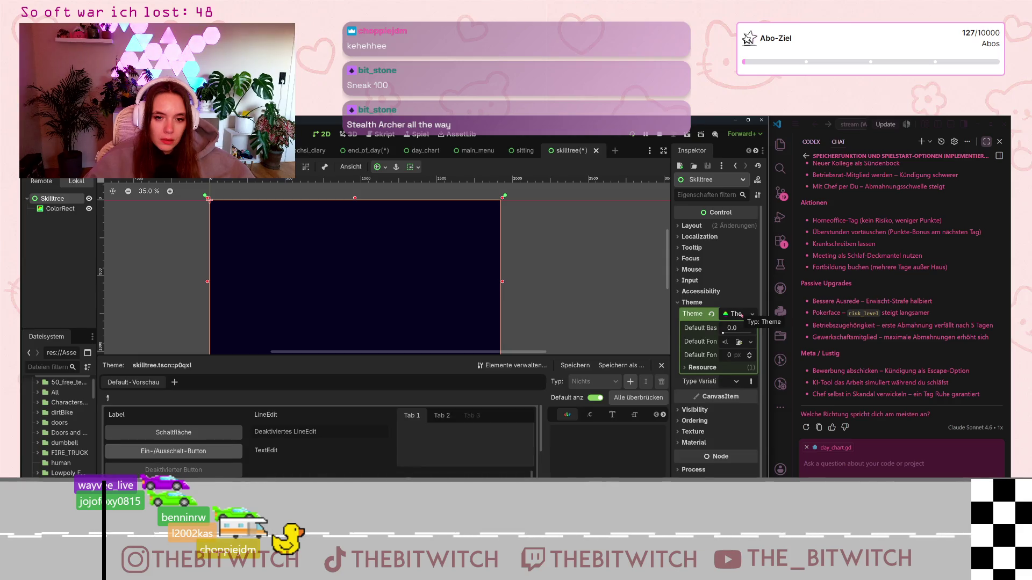
click(700, 367)
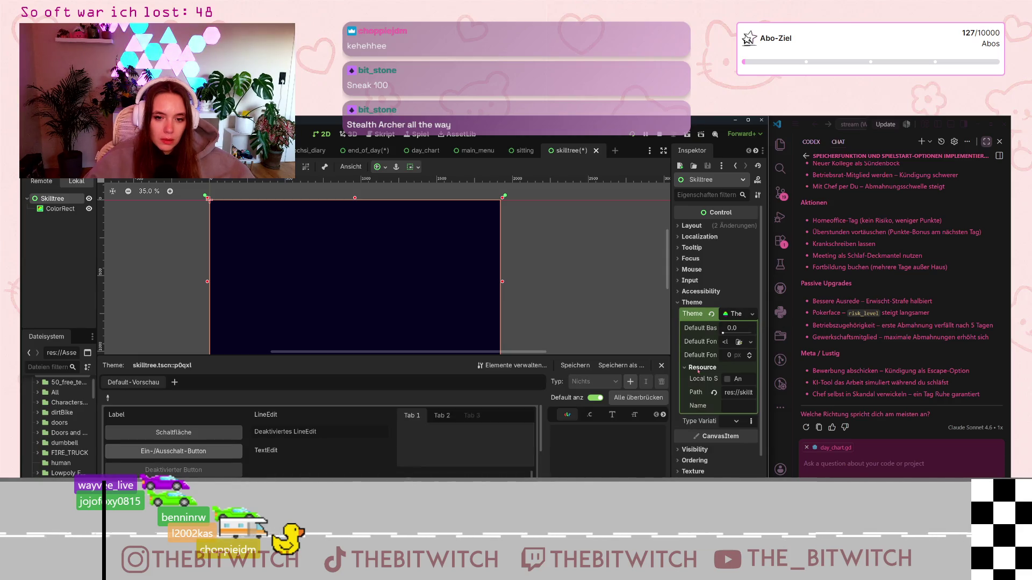
click(752, 314)
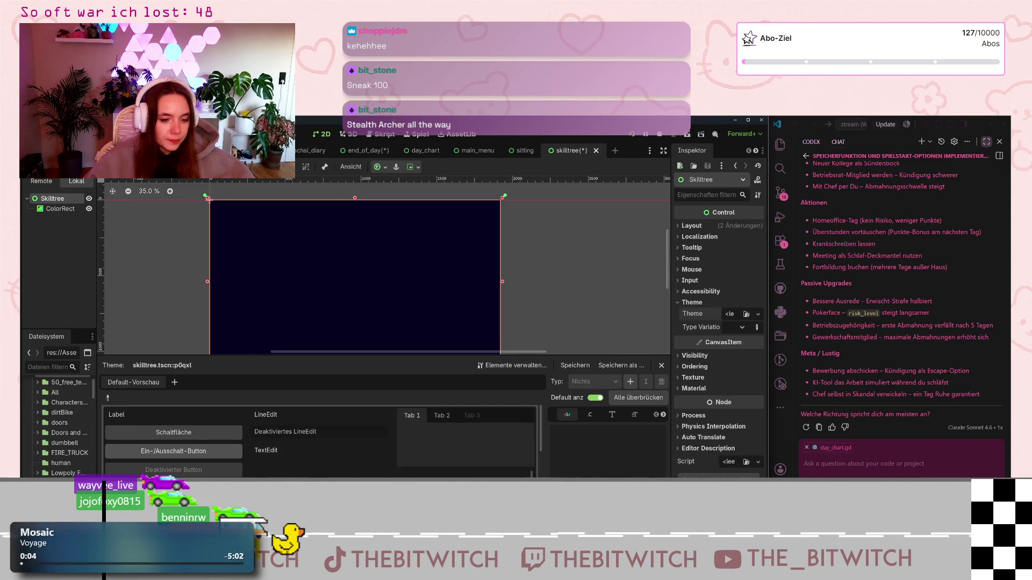
Step: Create a new Material on the node and inspect its resource settings
key(alt+Tab)
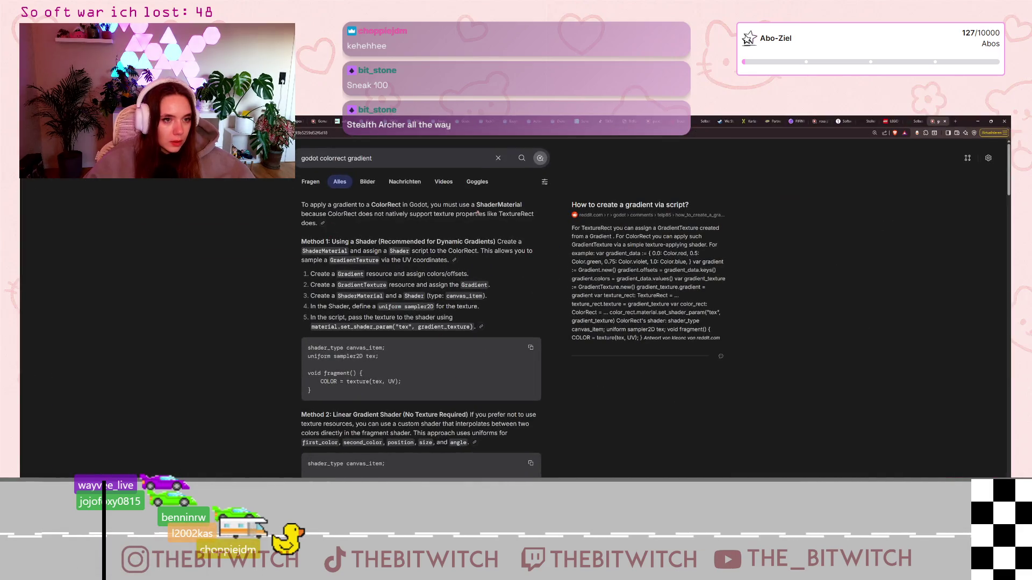
key(alt+Tab)
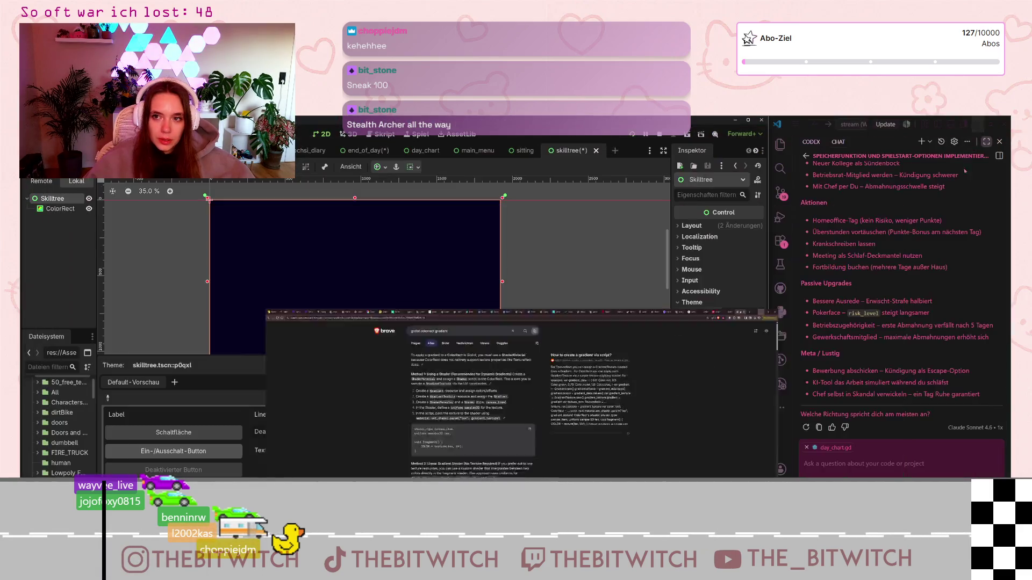
click(694, 388)
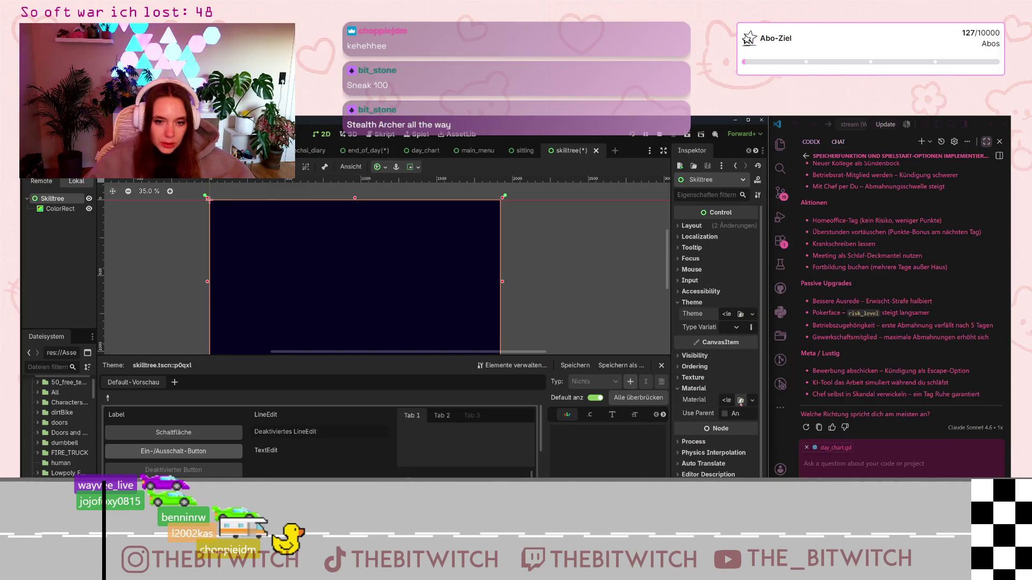
click(725, 400)
click(709, 436)
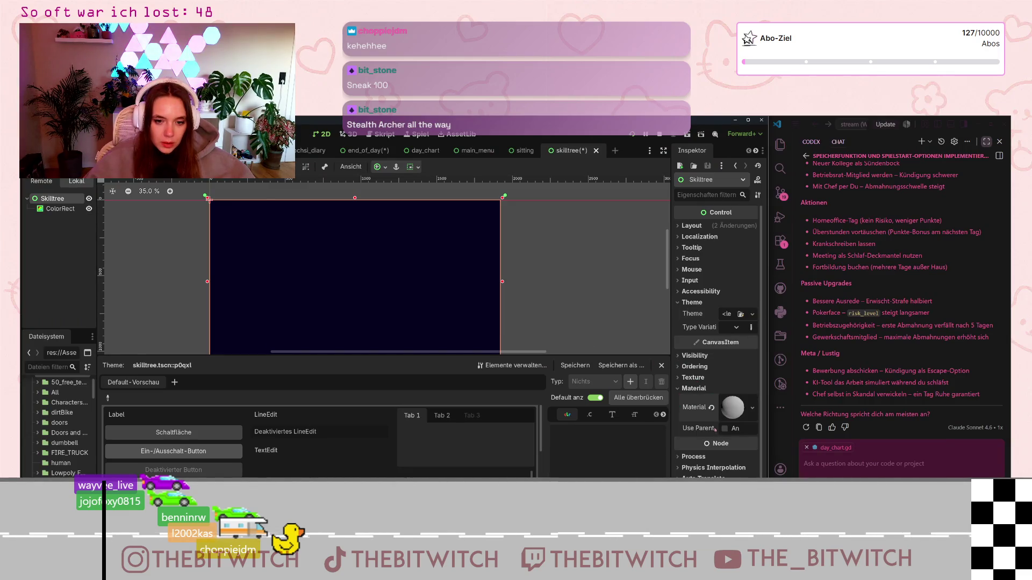
scroll(725, 388, down, 1)
click(725, 388)
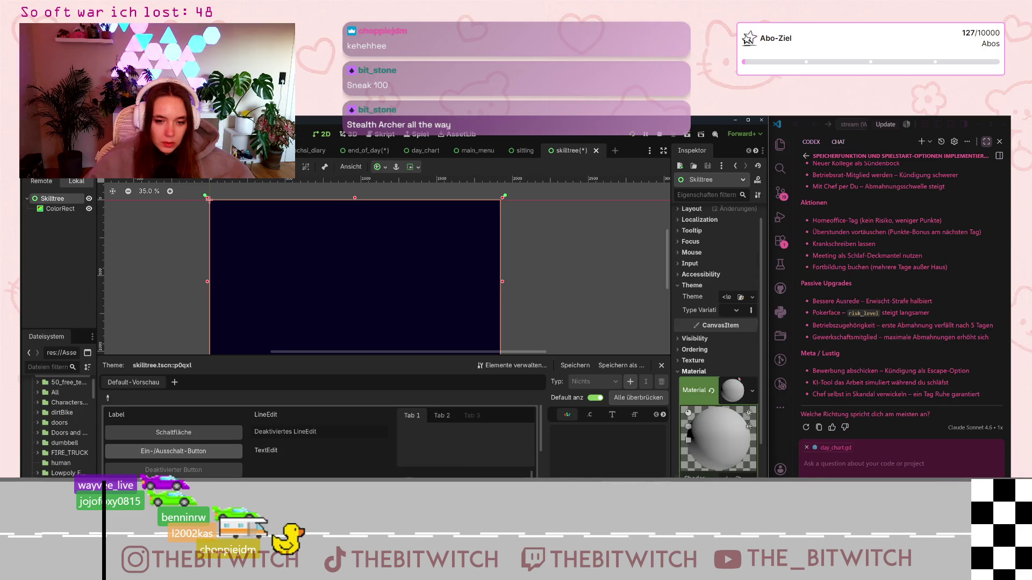
scroll(705, 398, down, 5)
click(702, 398)
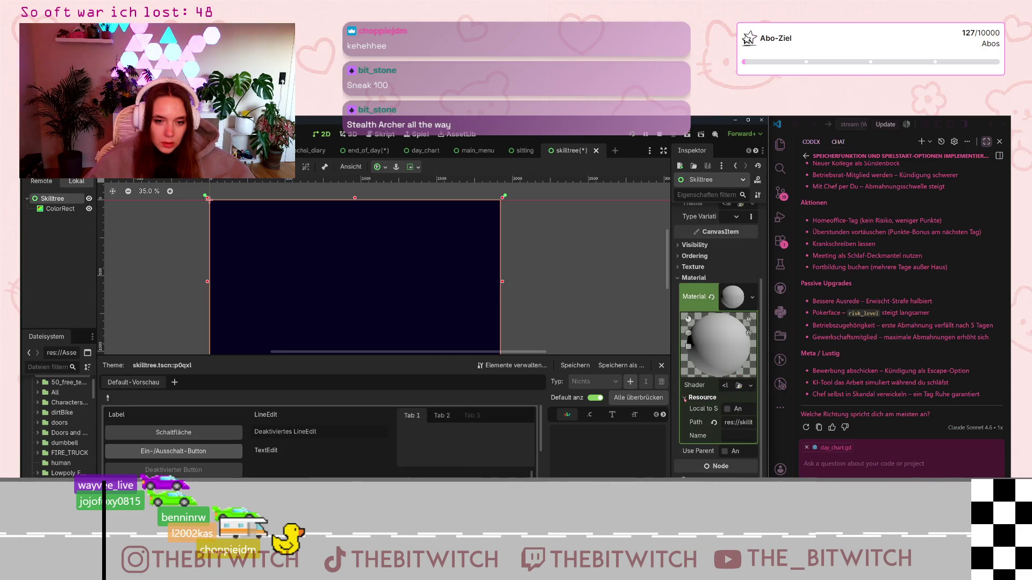
click(752, 297)
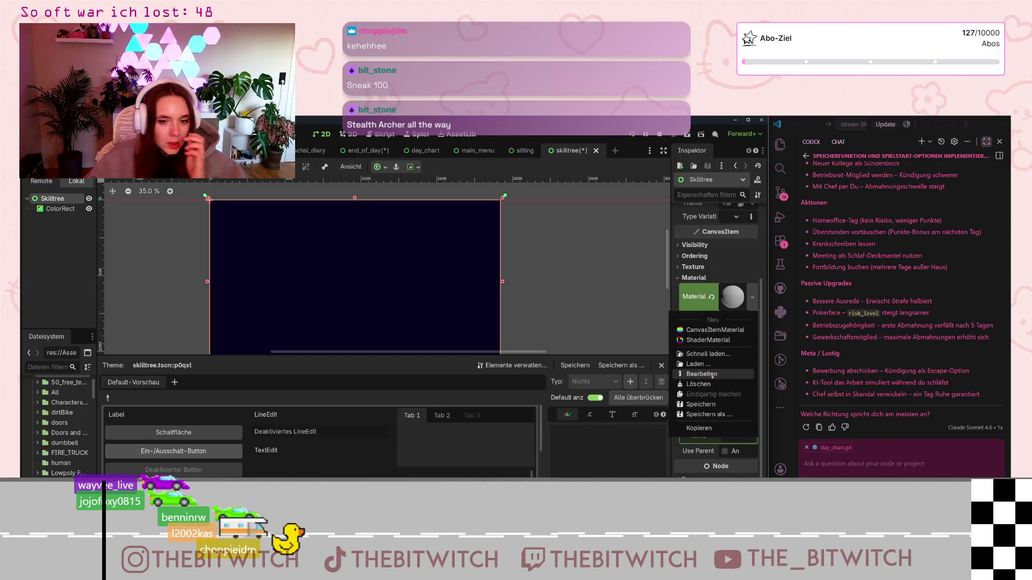
click(701, 373)
Step: Recheck the gradient search results, then deselect and save the skilltree scene
key(alt+Tab)
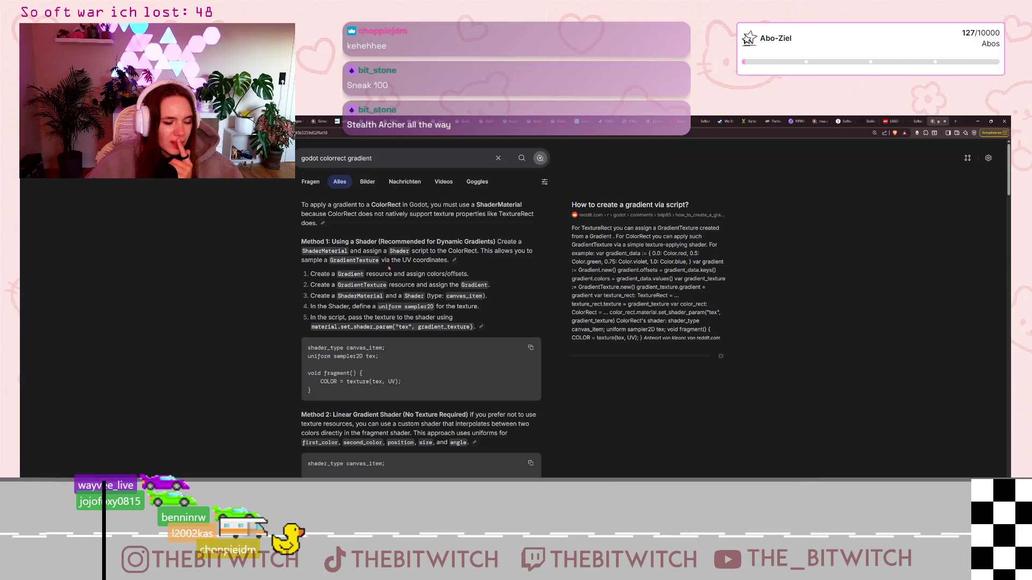
click(977, 121)
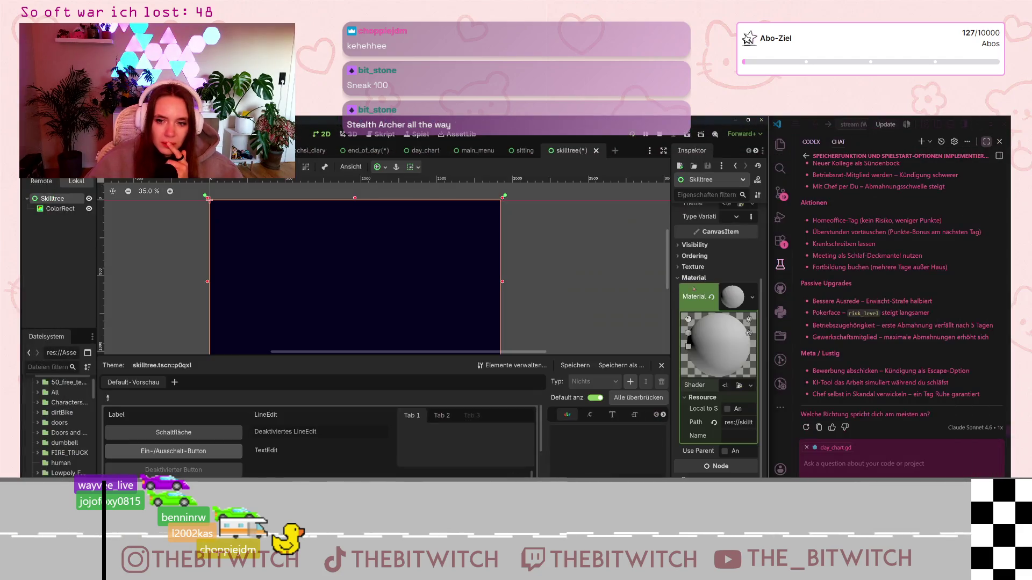
scroll(521, 256, down, 3)
scroll(521, 256, up, 2)
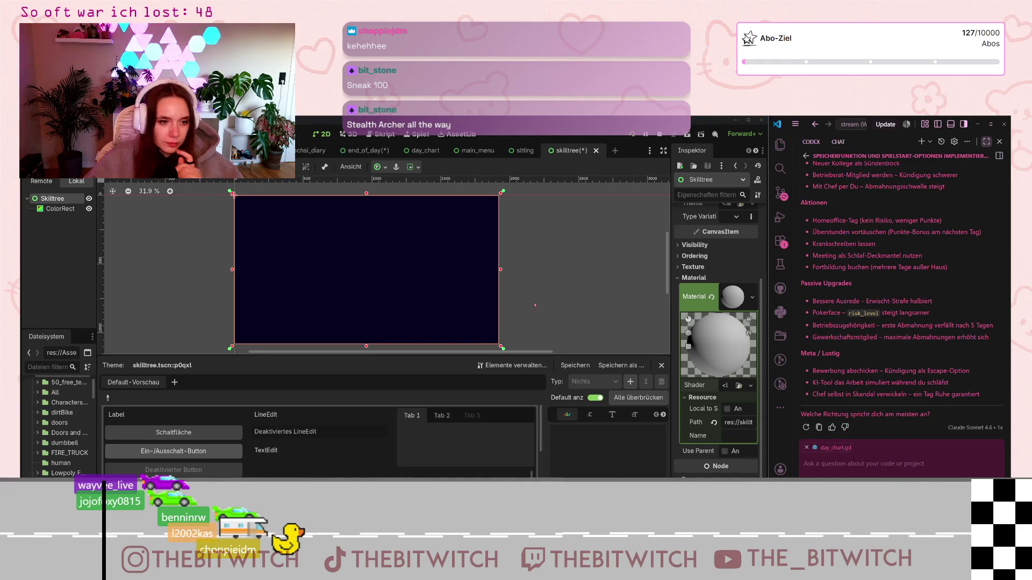
click(535, 306)
key(ctrl+s)
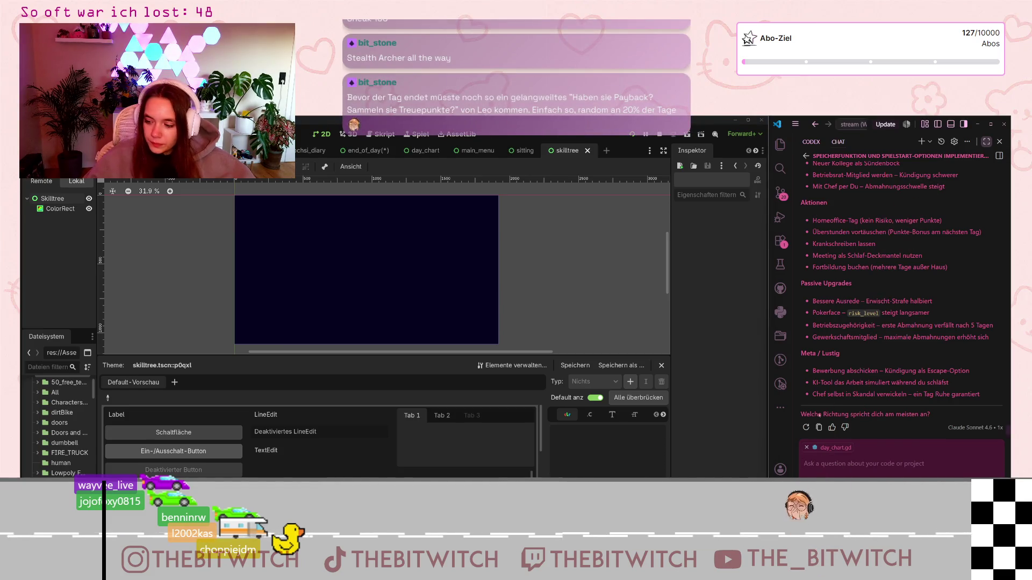
Step: Ask the VS Code assistant 'Wie kann ich in der skilltree.tscn das colorrect zu einem gradient machen'
text(Wie kann ich in de)
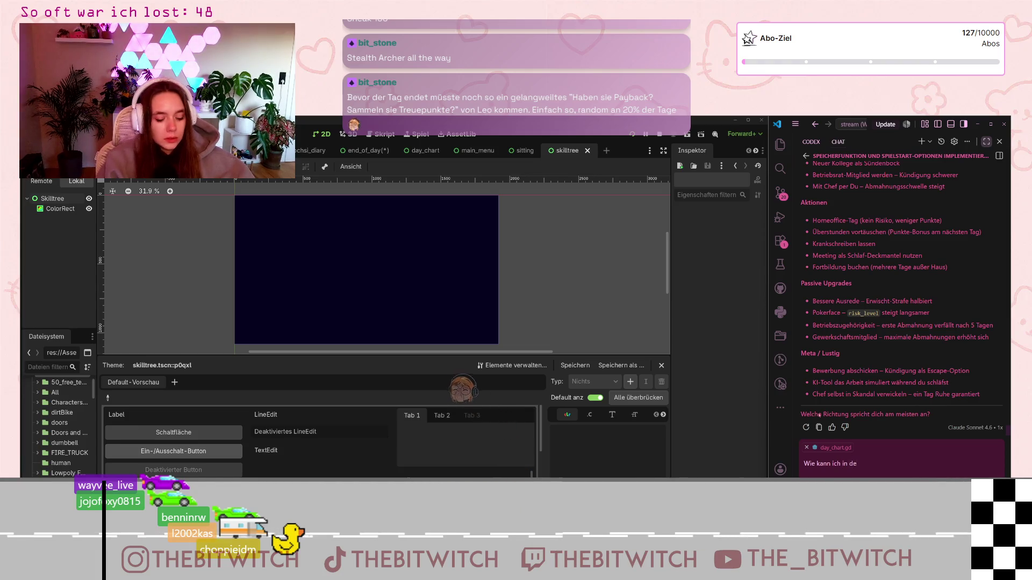
text(r skill)
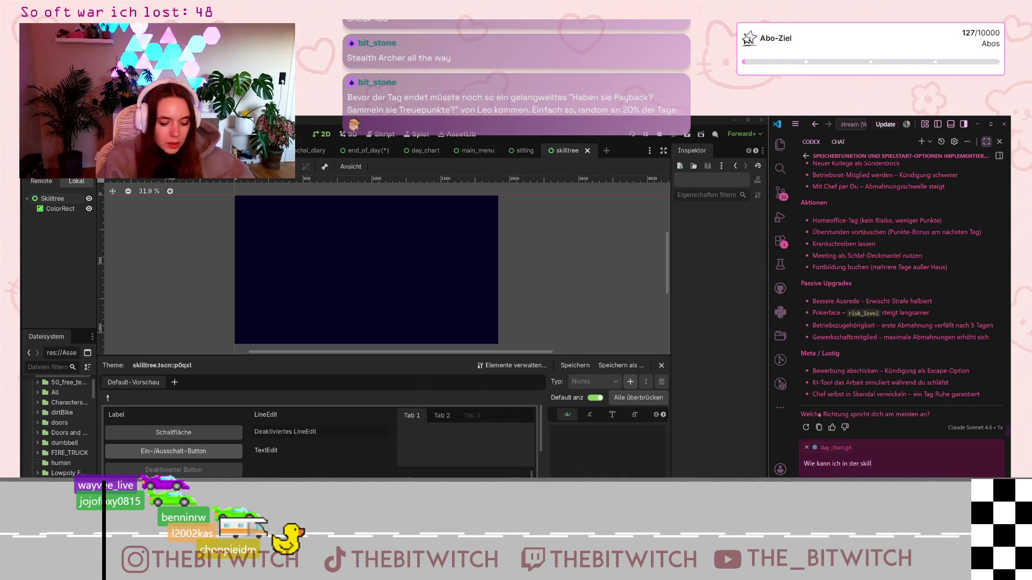
text(tree.tscn)
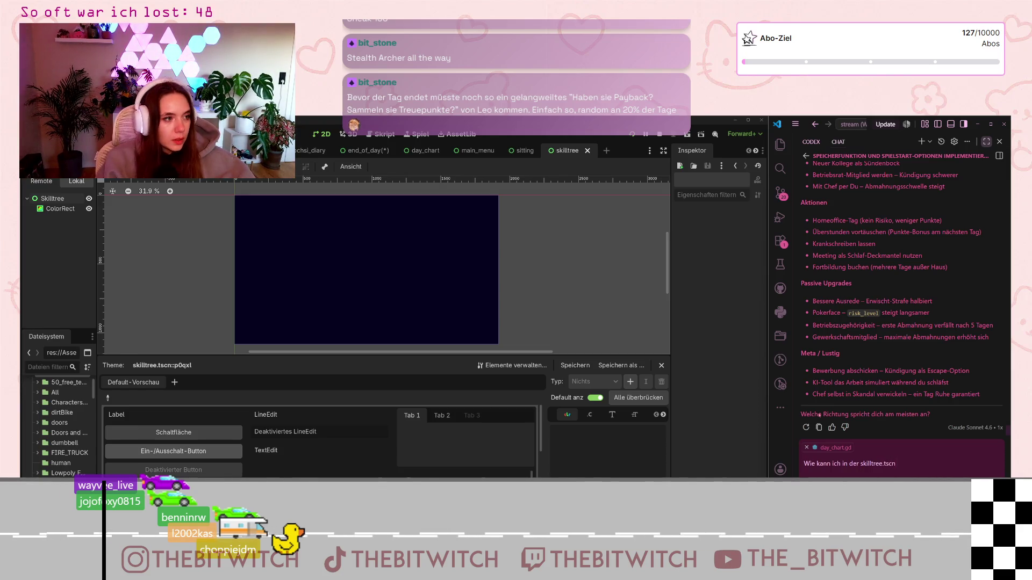
text( das colorrect zu eine)
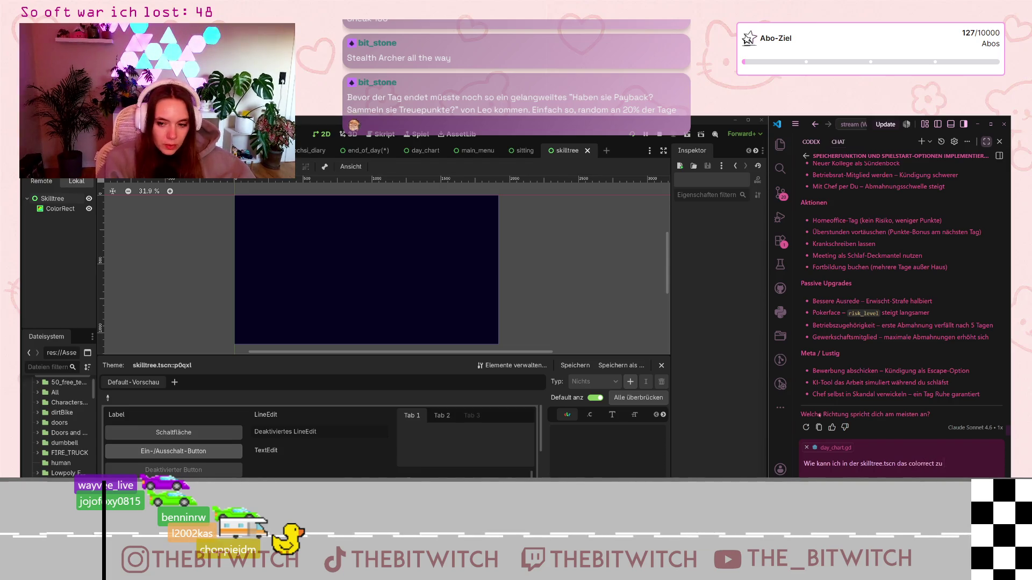
text(m gradient)
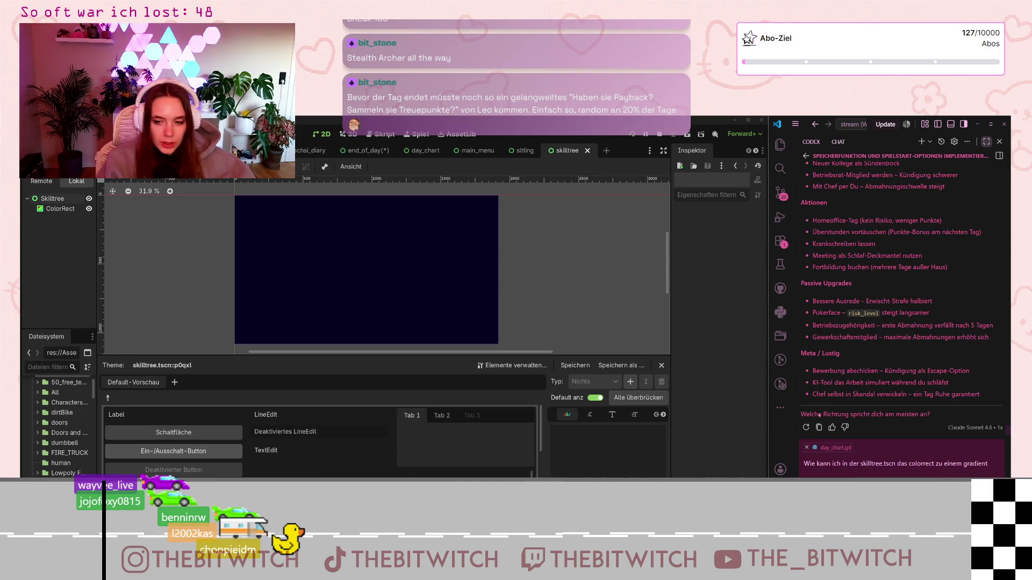
text( machen)
key(Return)
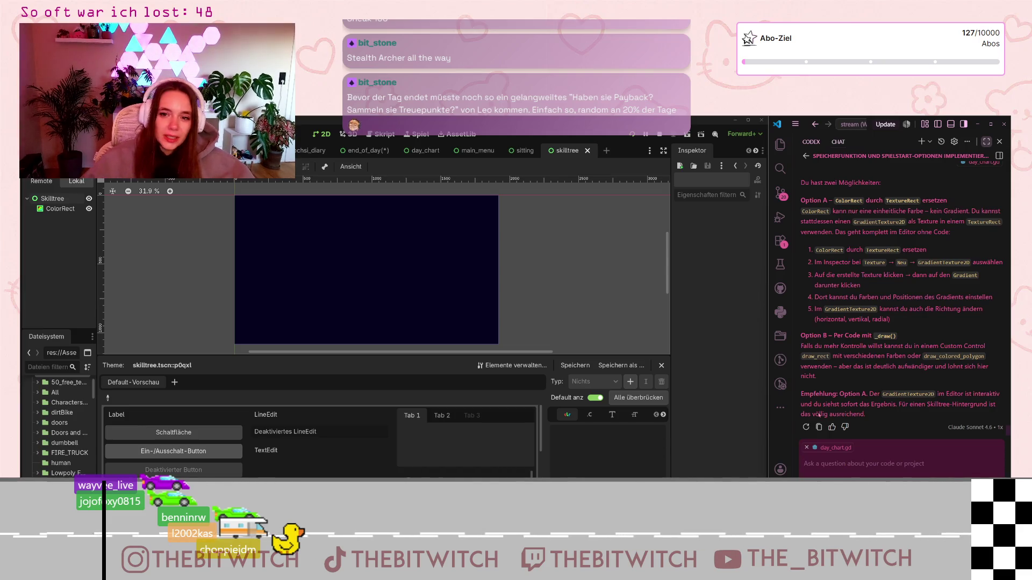
Step: Delete the old ColorRect background node
click(63, 213)
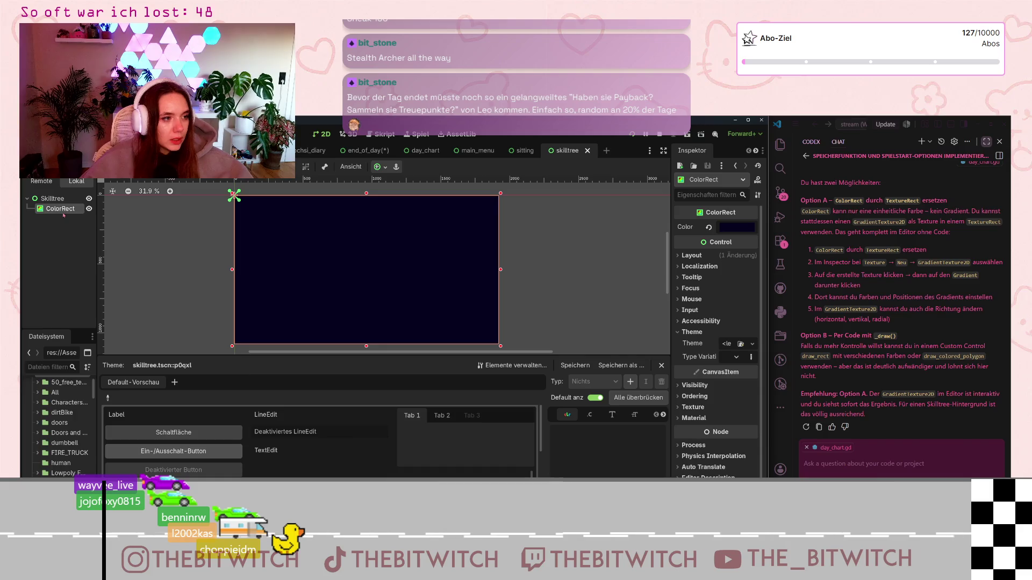
right_click(63, 210)
click(106, 453)
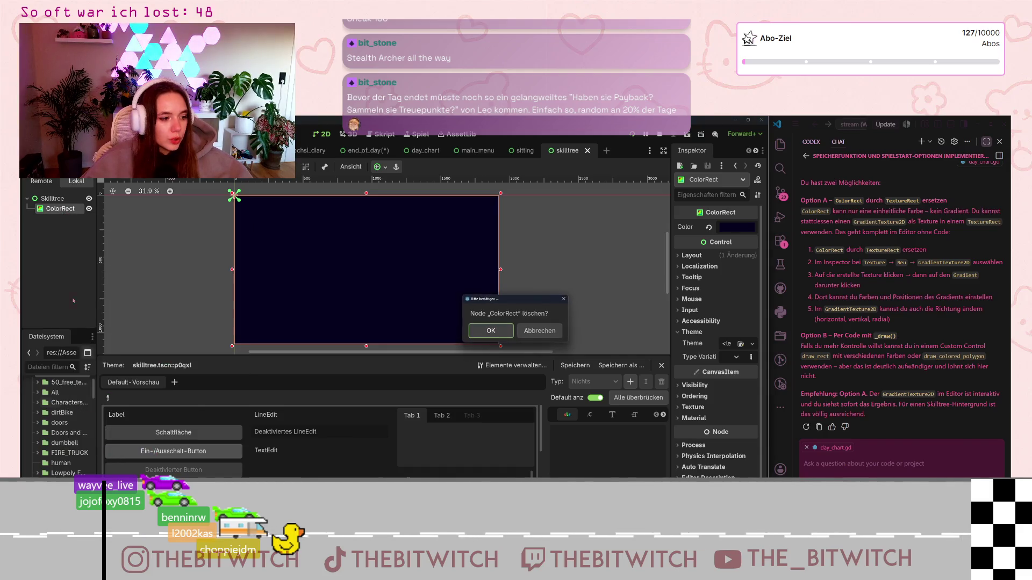
click(491, 331)
Step: Add a TextureRect child under Skilltree and apply the Full Rect anchor preset
right_click(53, 198)
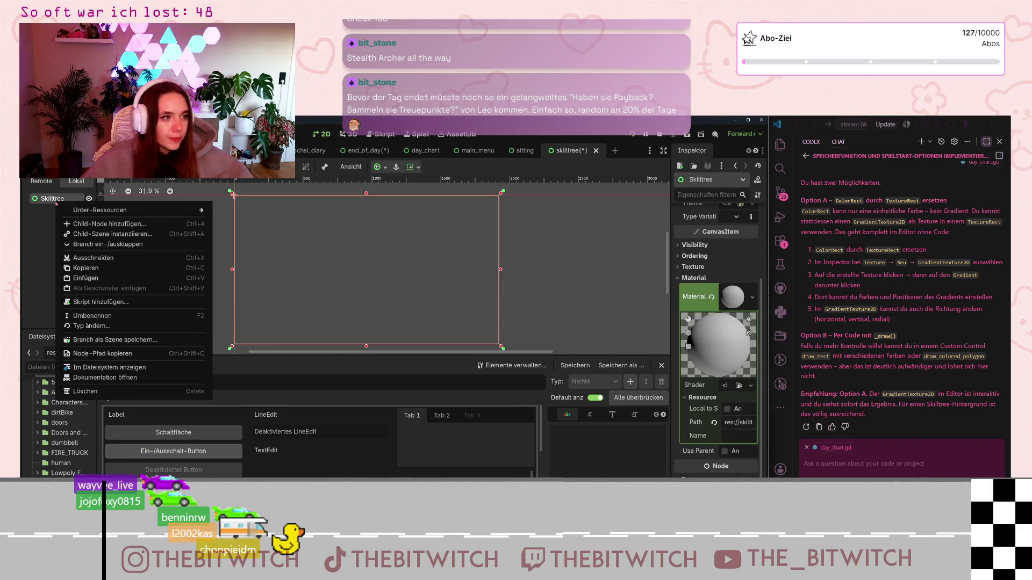
click(108, 211)
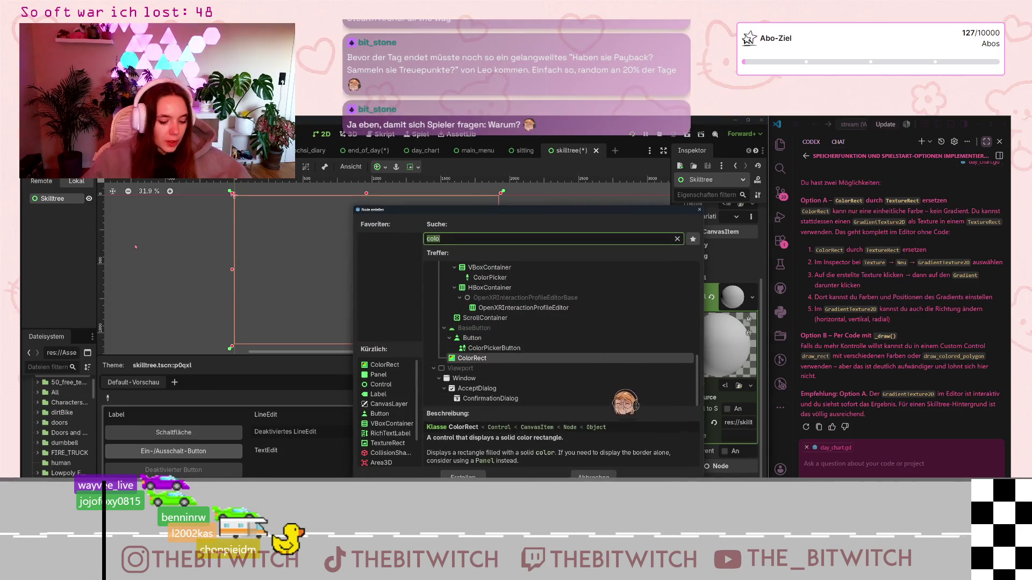
text(texture)
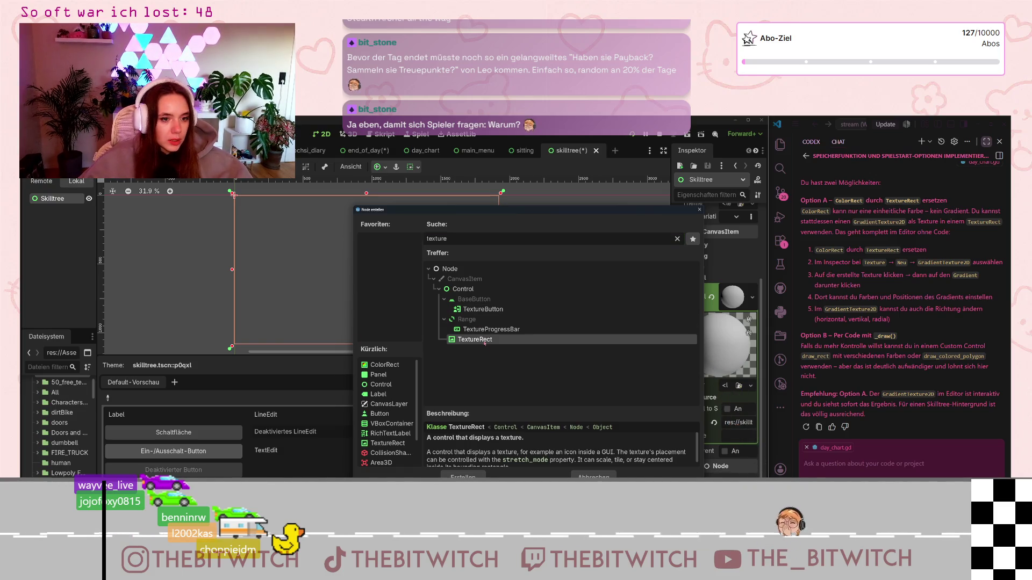
double_click(481, 339)
scroll(237, 199, down, 1)
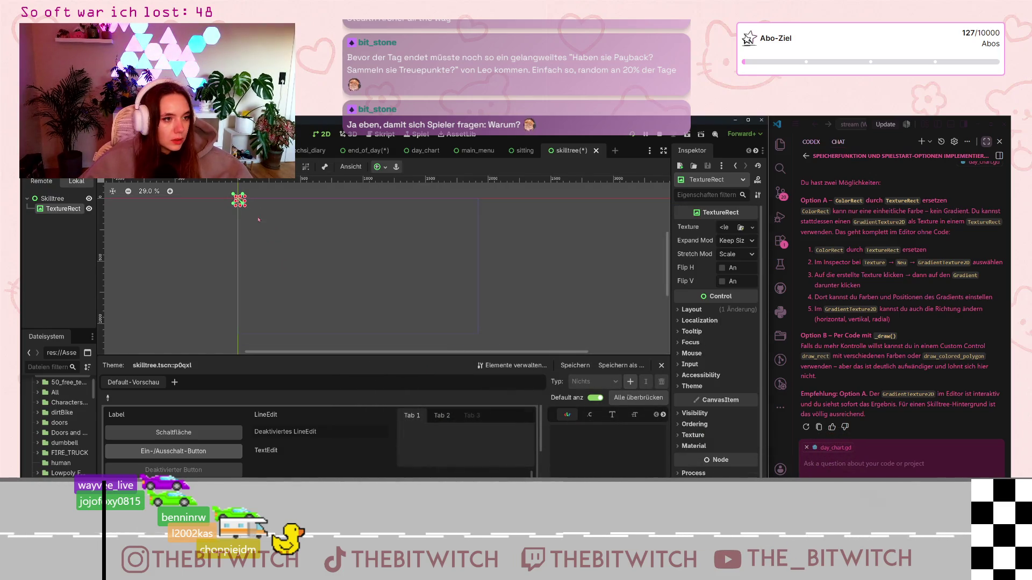
click(377, 167)
click(449, 236)
click(601, 270)
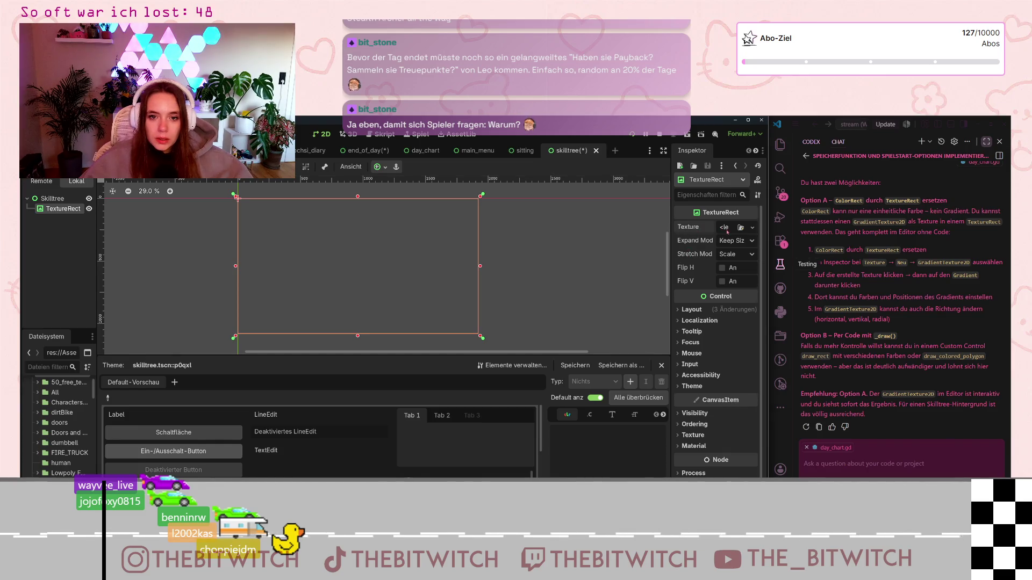
Step: Assign a new GradientTexture2D and angle its fill diagonally from the lower left
click(725, 227)
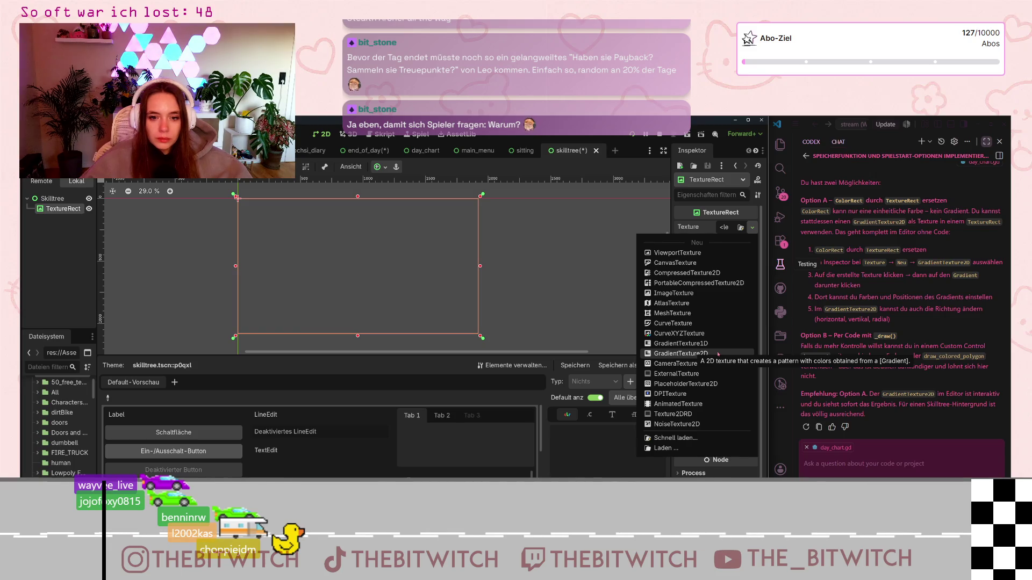
click(716, 356)
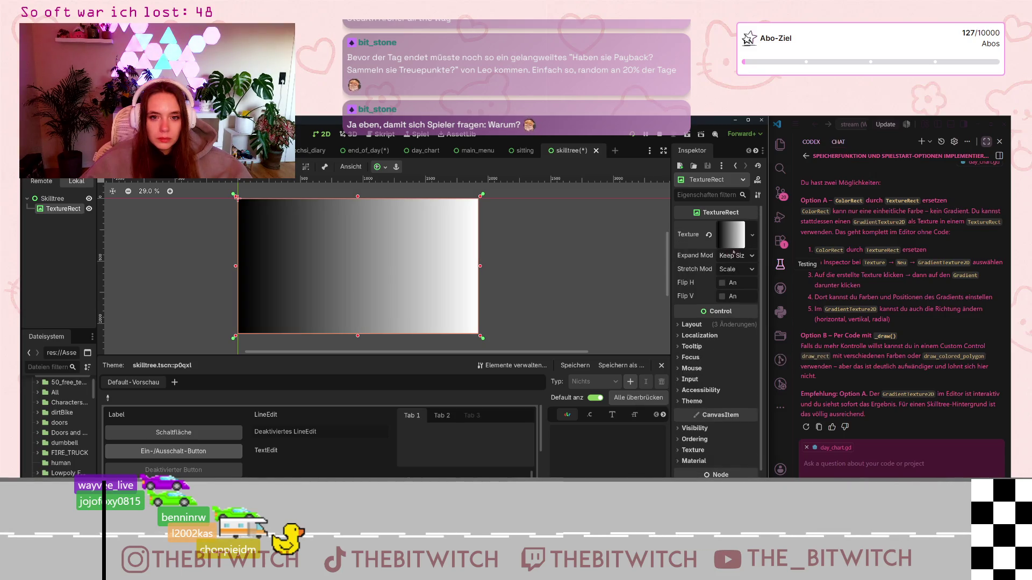
click(749, 238)
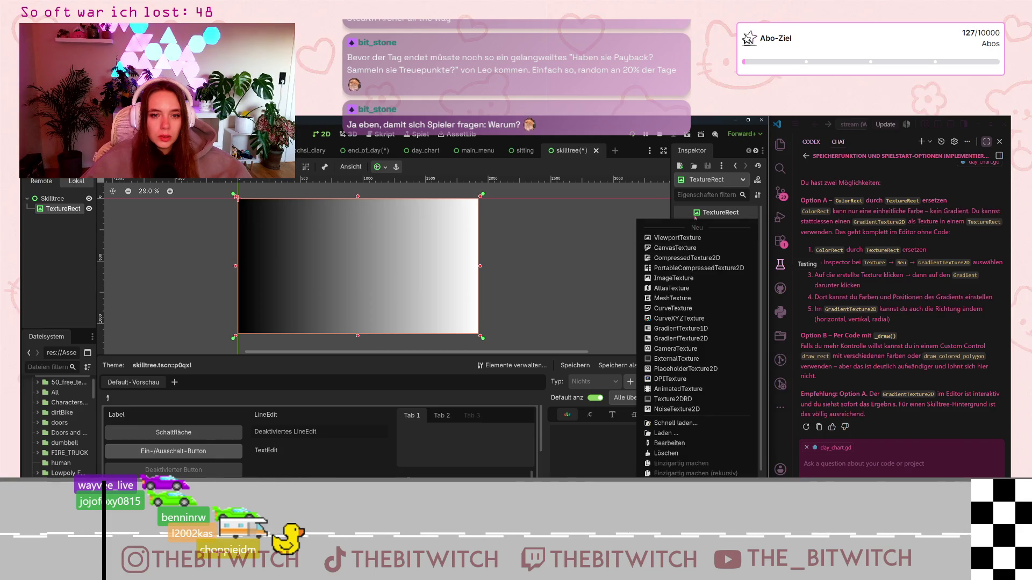
click(679, 207)
click(734, 240)
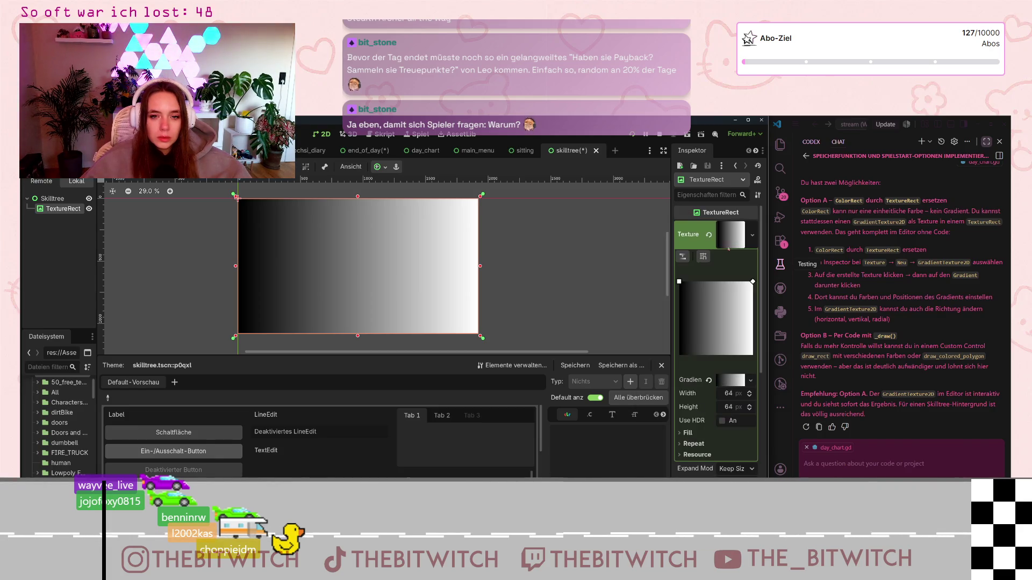
mouse_move(749, 288)
mouse_down()
mouse_move(714, 333)
mouse_move(698, 312)
mouse_move(752, 282)
mouse_up()
mouse_move(680, 283)
mouse_down()
mouse_move(712, 341)
mouse_move(682, 335)
mouse_up()
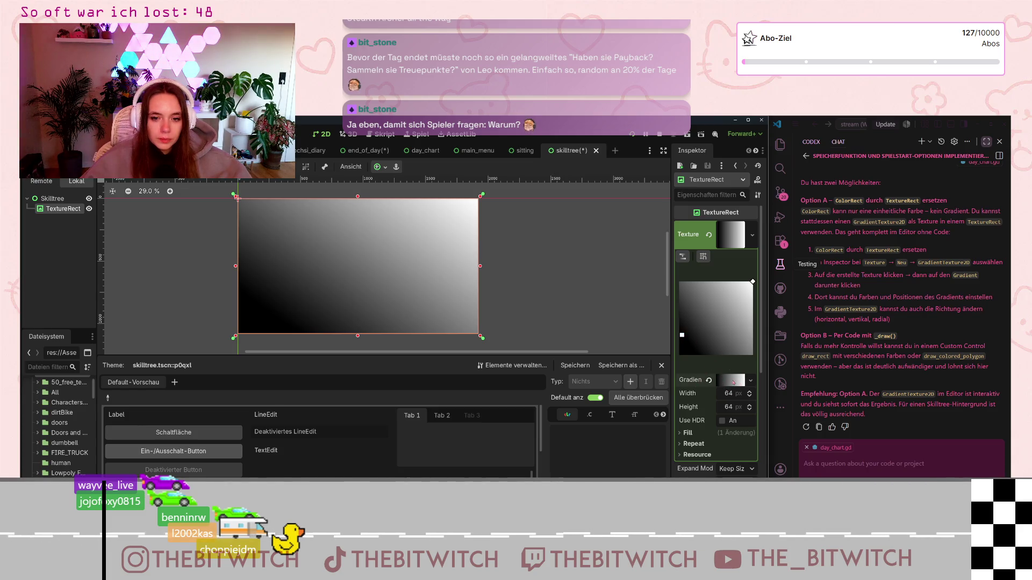
Step: Change the gradient's black start colour to dark navy blue
click(728, 380)
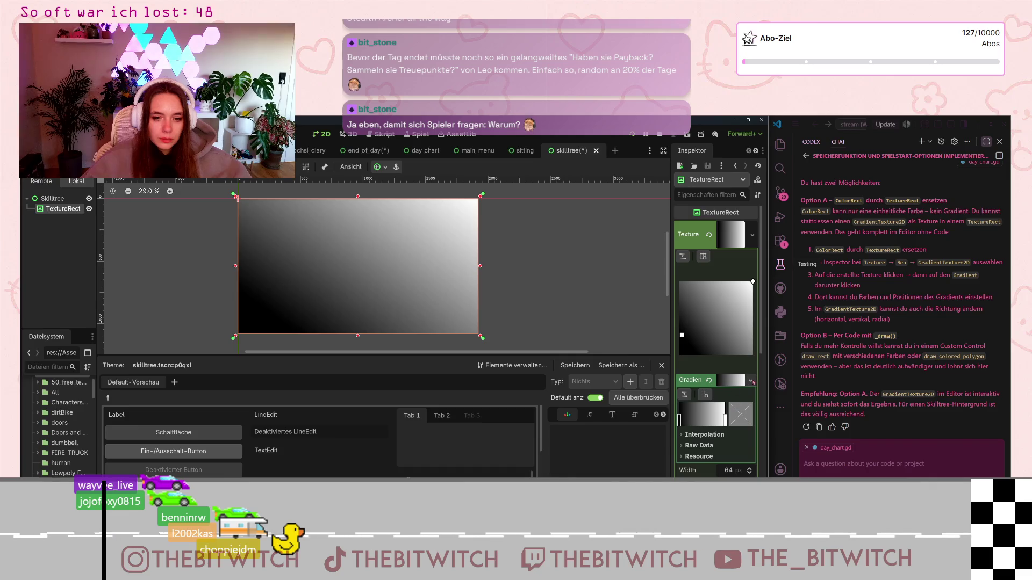
scroll(746, 369, down, 3)
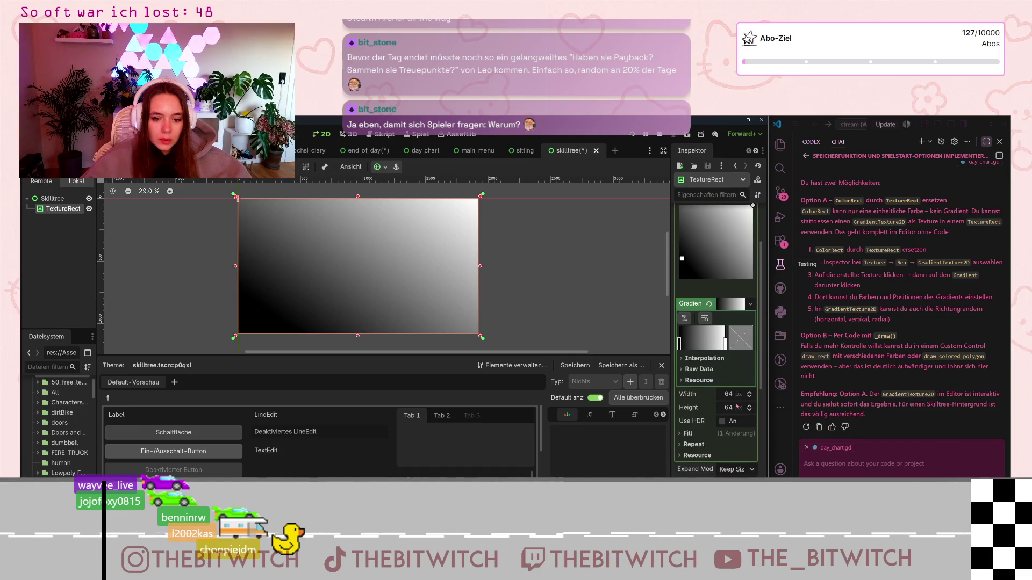
click(688, 433)
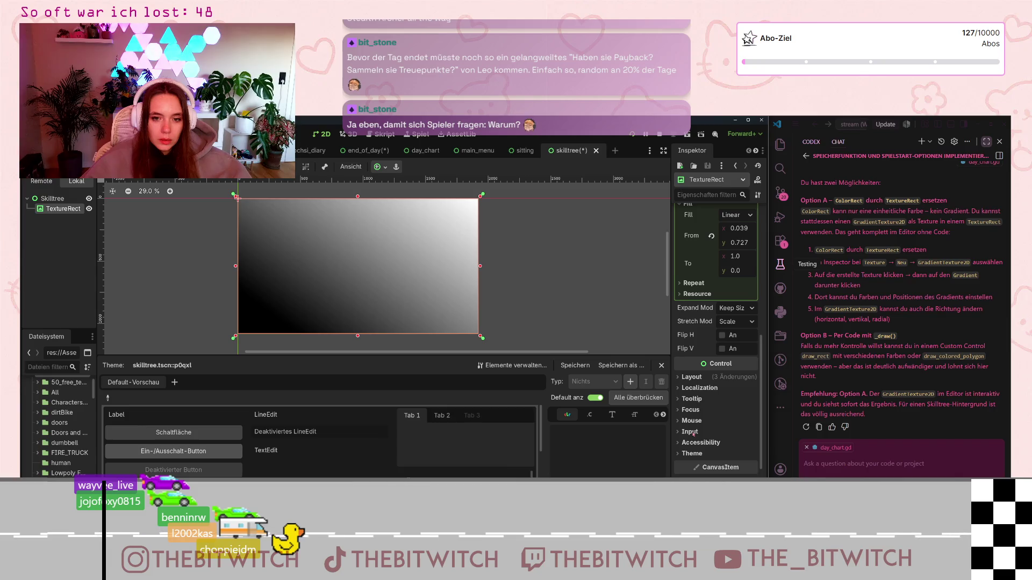
scroll(693, 433, up, 5)
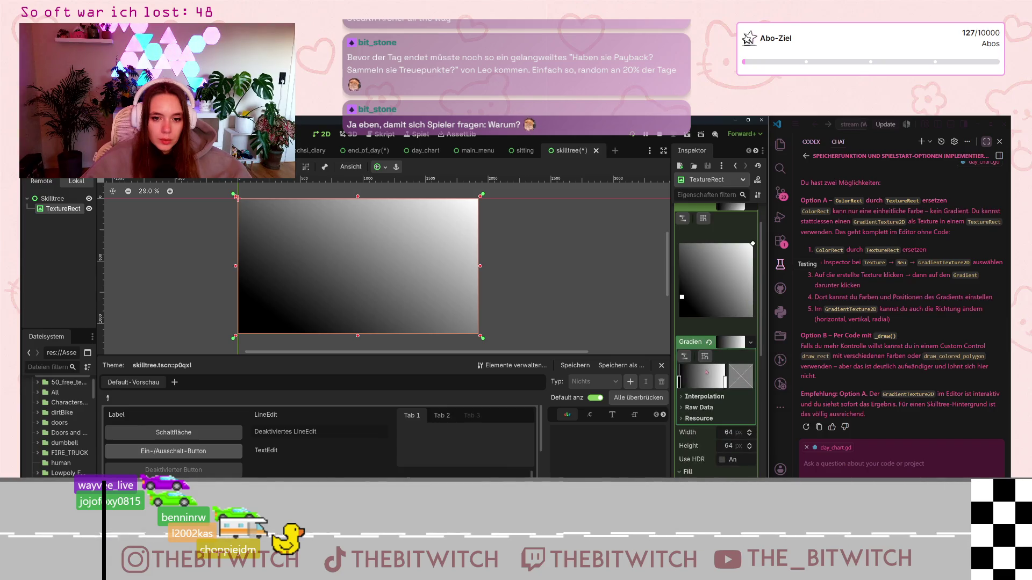
click(679, 382)
double_click(679, 383)
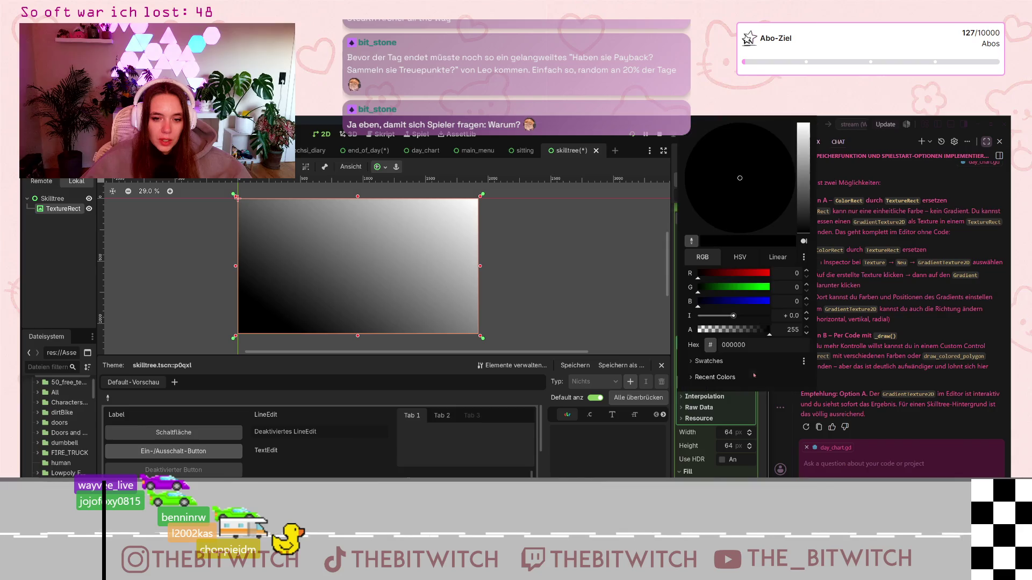
drag(700, 304, 707, 311)
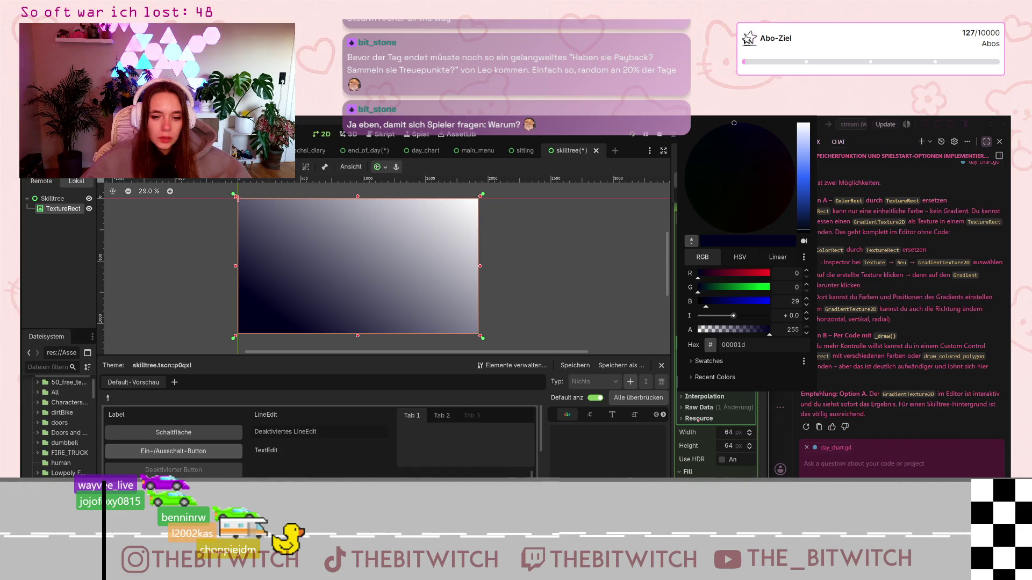
click(725, 381)
Step: Change the white end colour to deep purple #470047
click(725, 381)
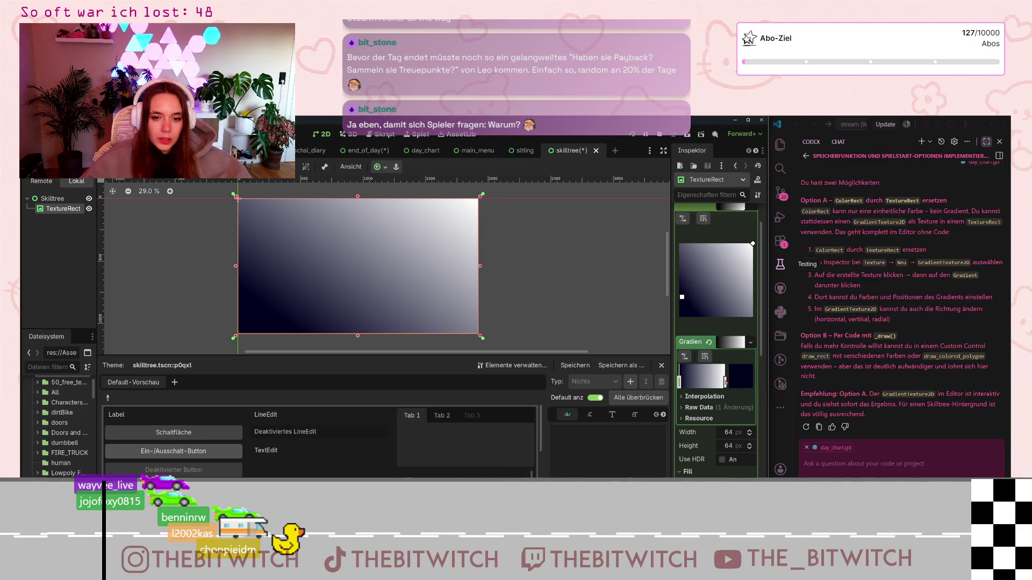
click(737, 385)
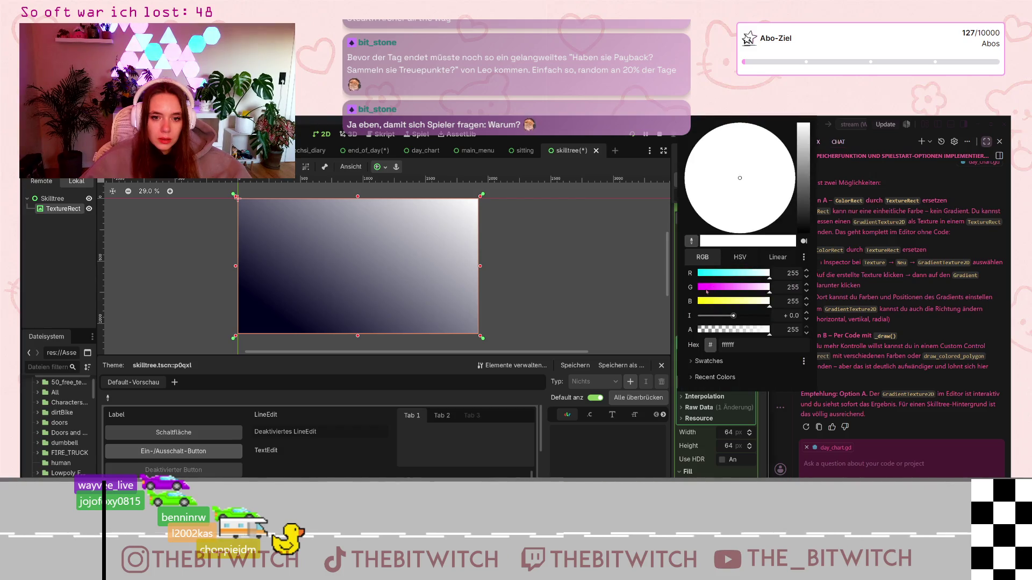
click(786, 149)
click(802, 213)
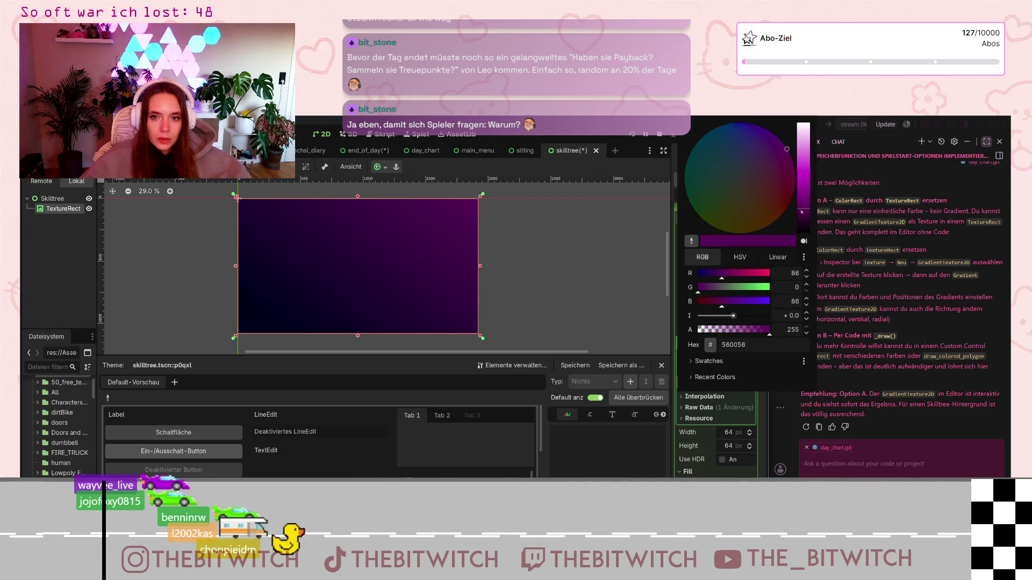
drag(802, 212, 800, 217)
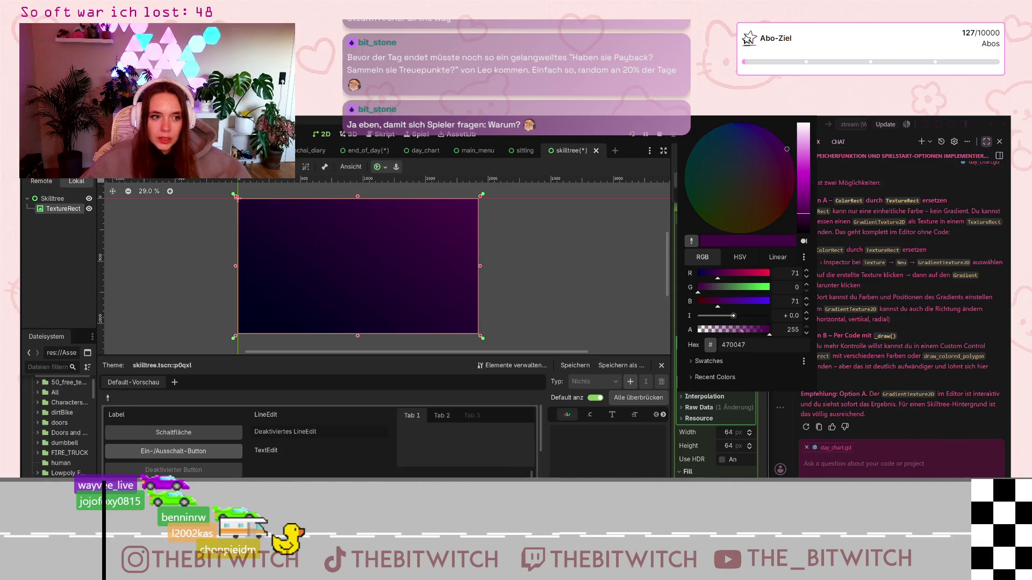
click(385, 288)
scroll(385, 288, down, 4)
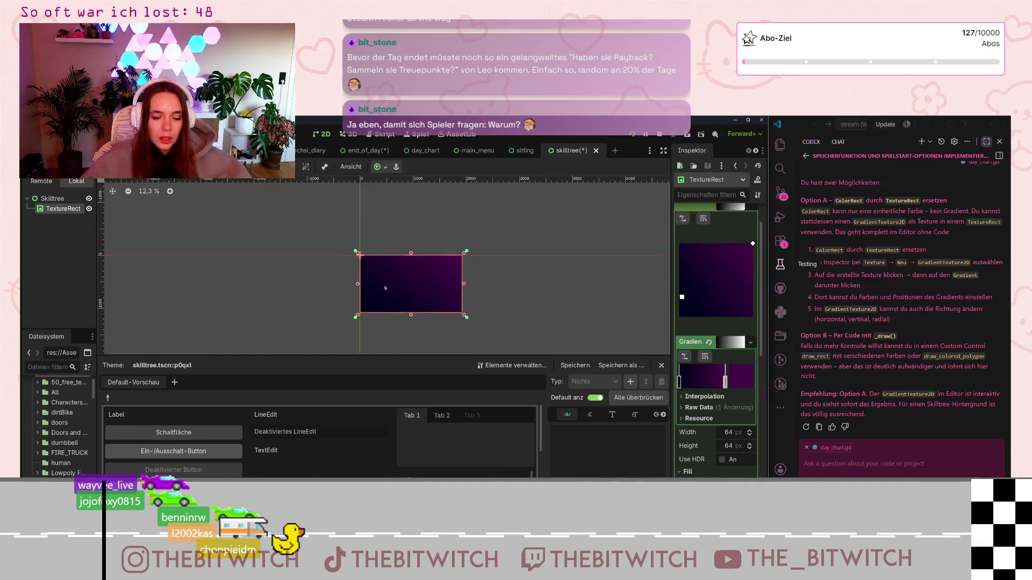
scroll(365, 272, up, 3)
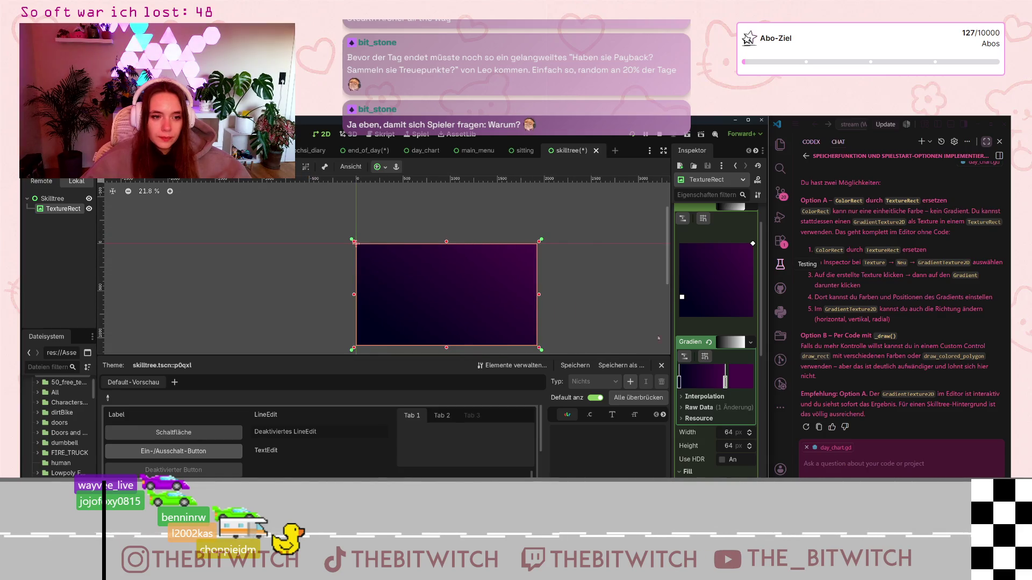
click(684, 398)
scroll(685, 377, down, 2)
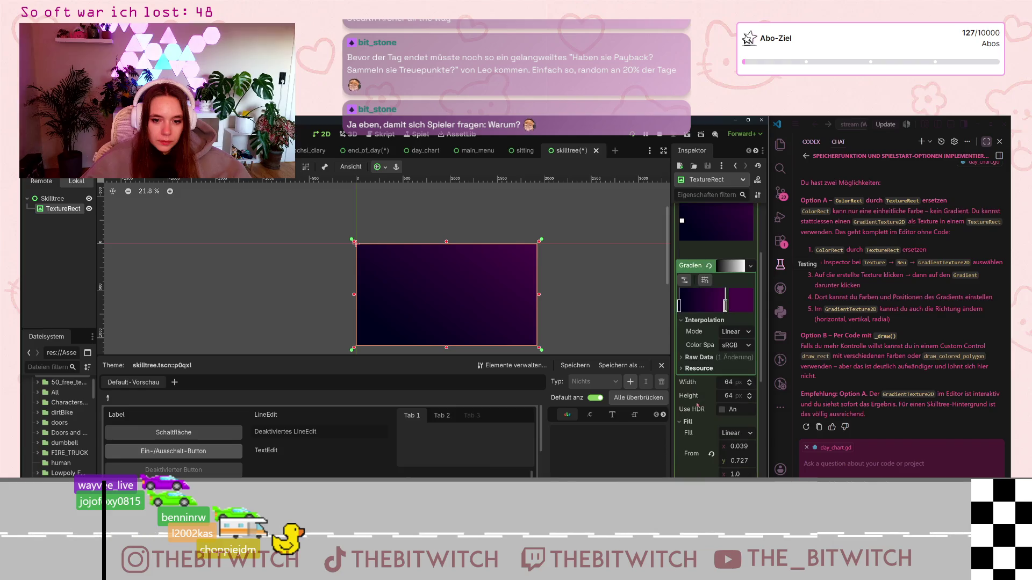
click(686, 369)
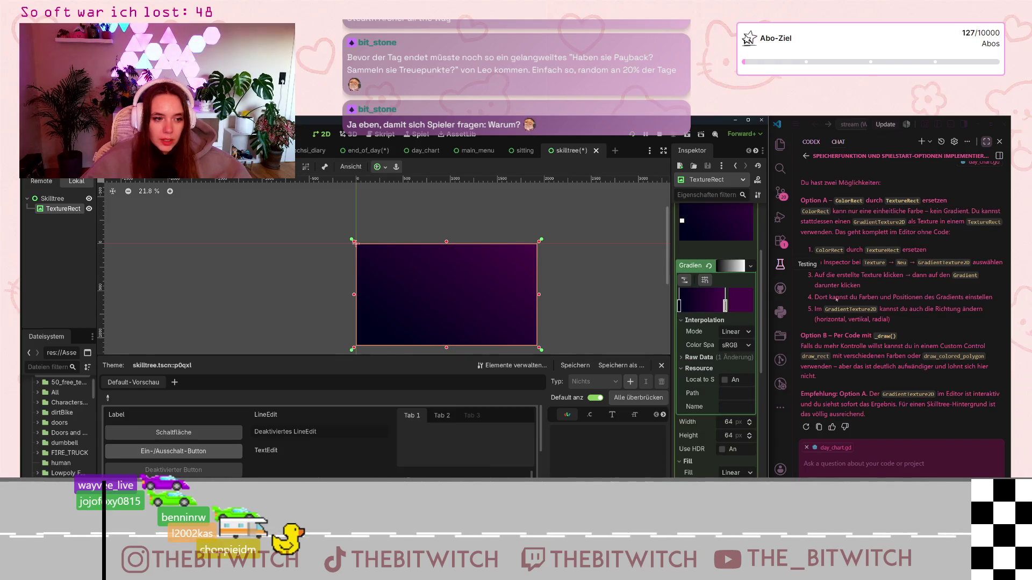
click(678, 307)
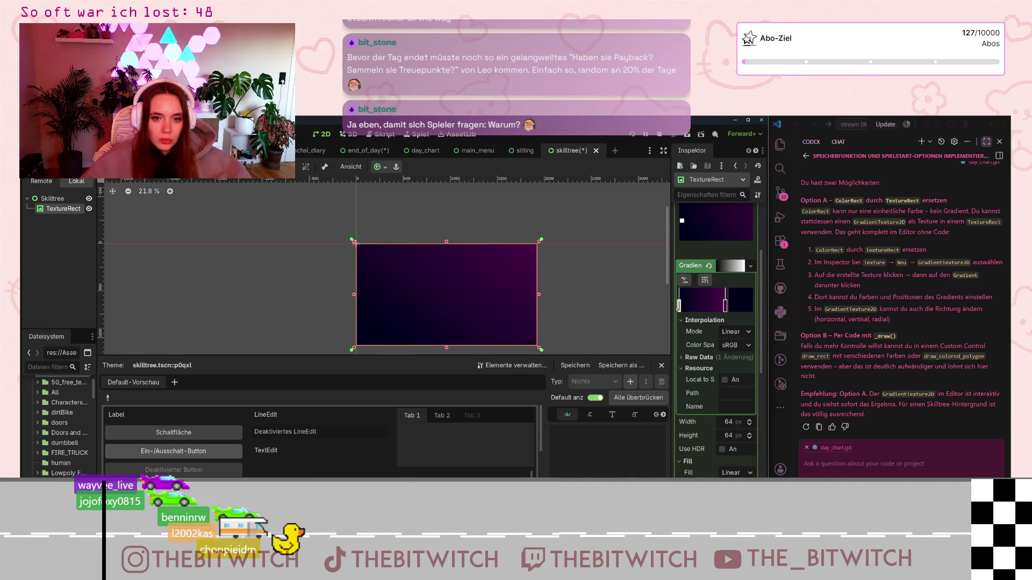
click(721, 331)
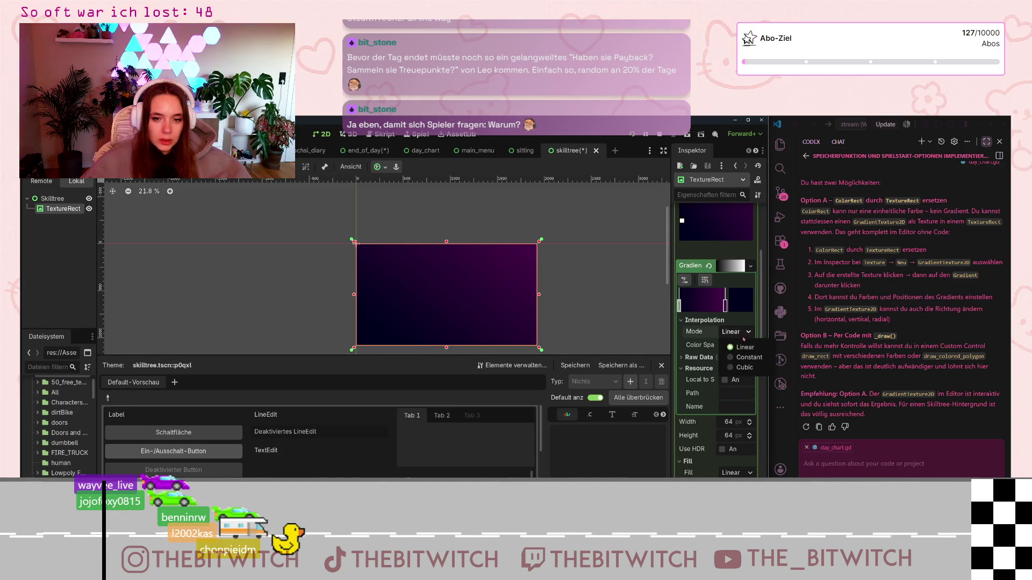
click(734, 359)
click(735, 332)
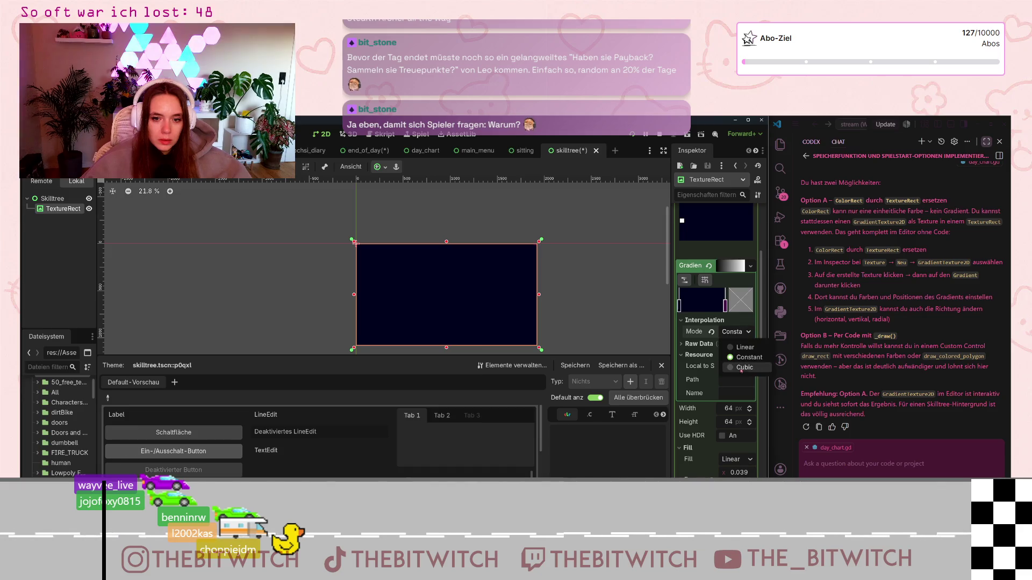
click(735, 368)
click(748, 333)
click(746, 347)
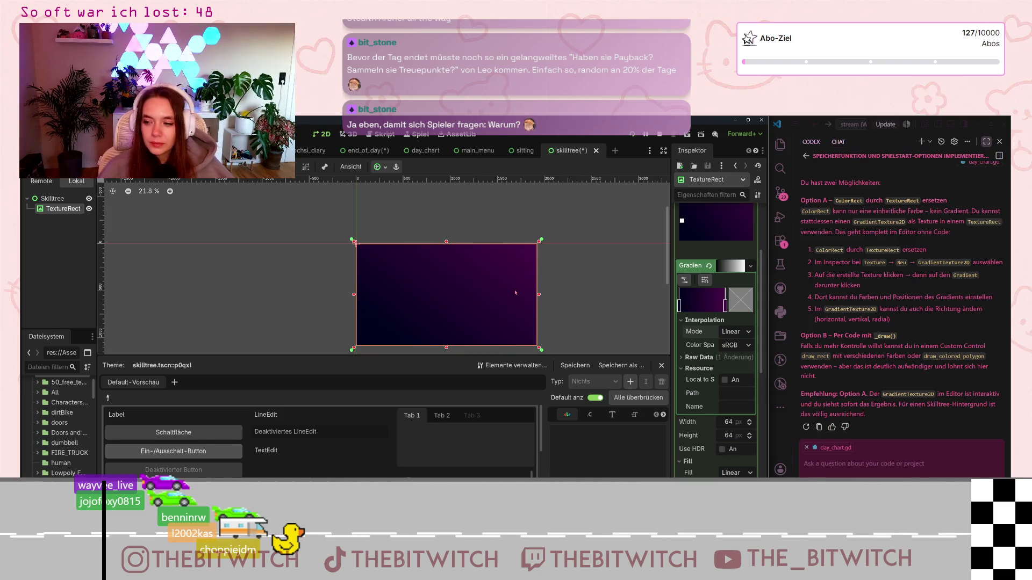
scroll(343, 269, up, 1)
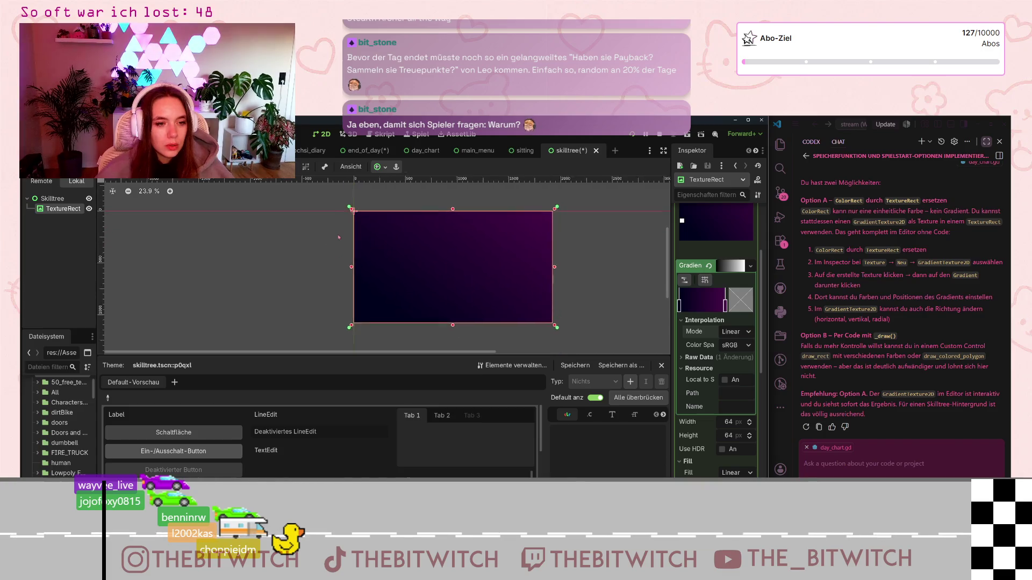
scroll(338, 238, up, 1)
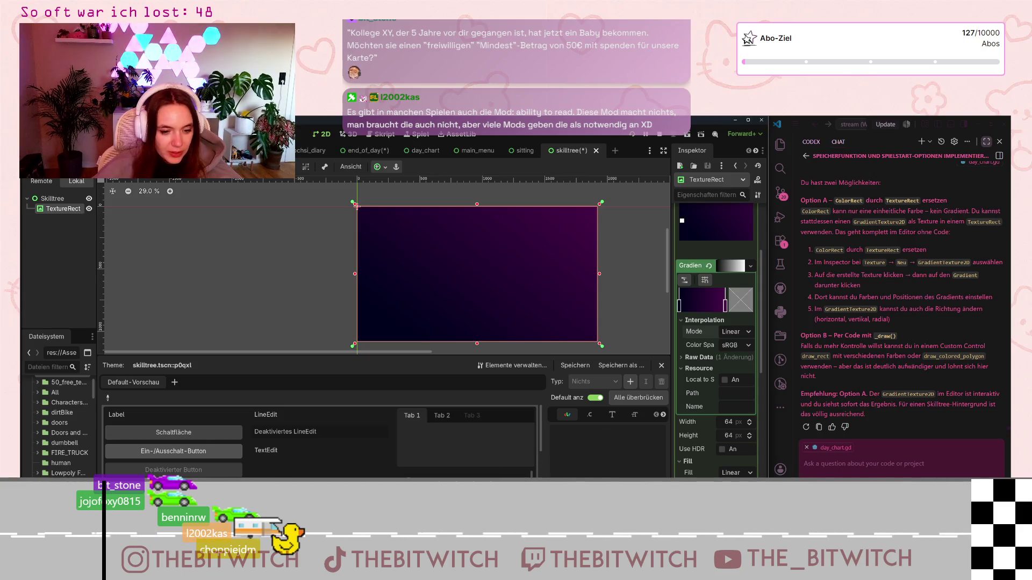
key(alt+Tab)
Step: Add a 'Random Entscheidungen' card to the Nicht begonnen column
scroll(341, 340, down, 10)
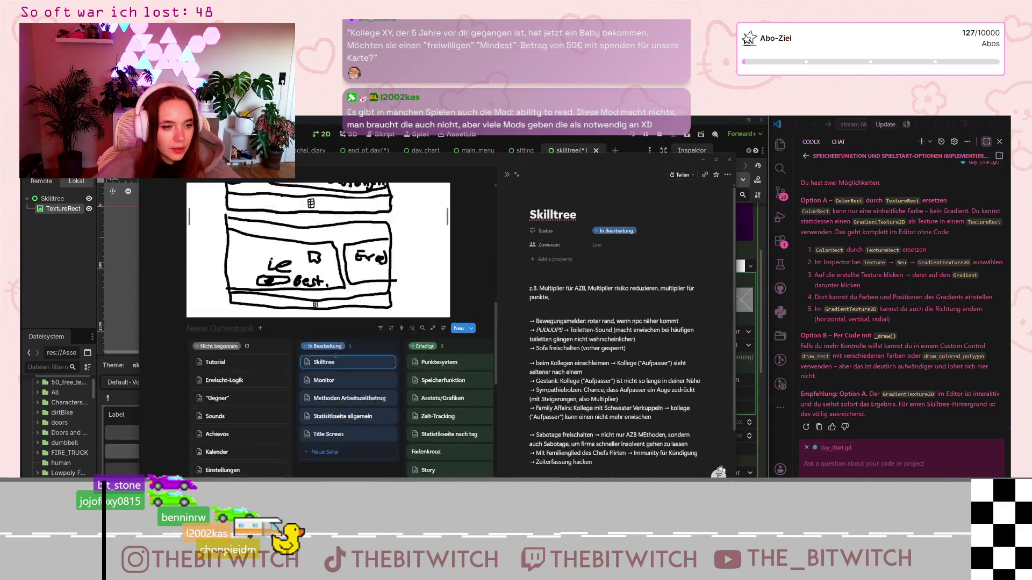
click(250, 296)
text(Random Entscheidunge)
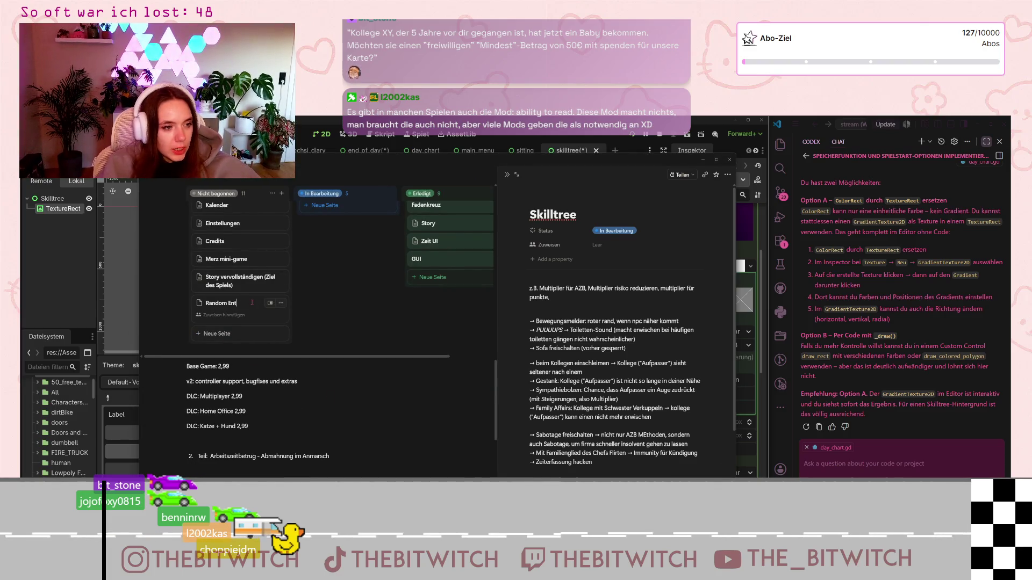
text(n)
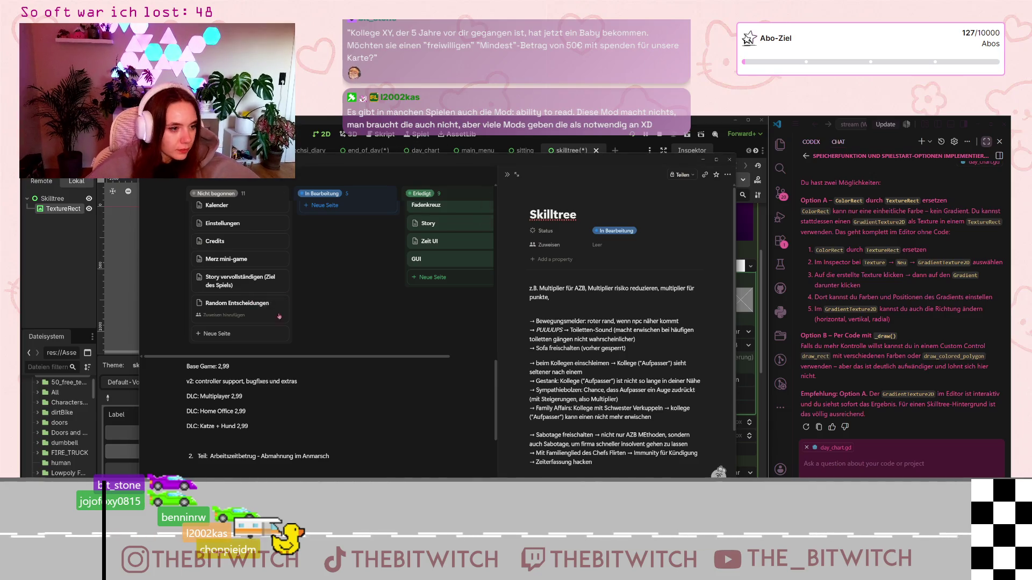
key(Return)
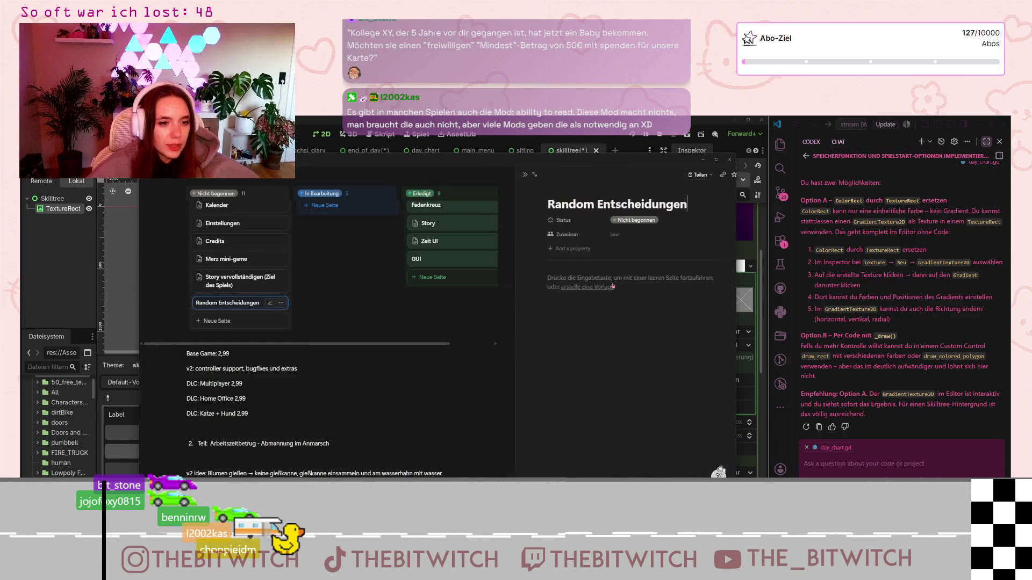
Step: Describe random yes/no questions in the card body, like donating toward a colleague's gift
click(567, 290)
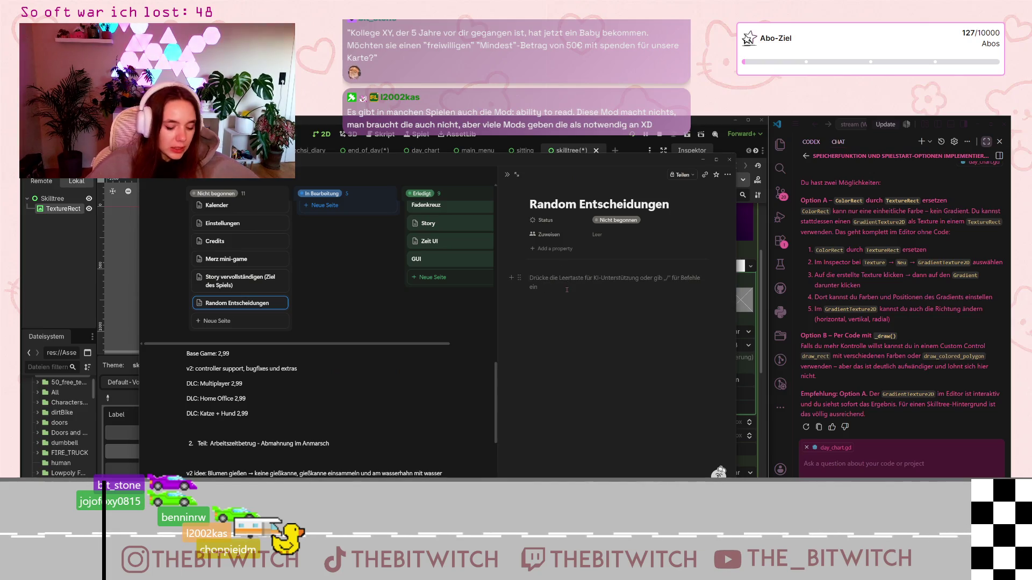
text(zu random zeiten am t)
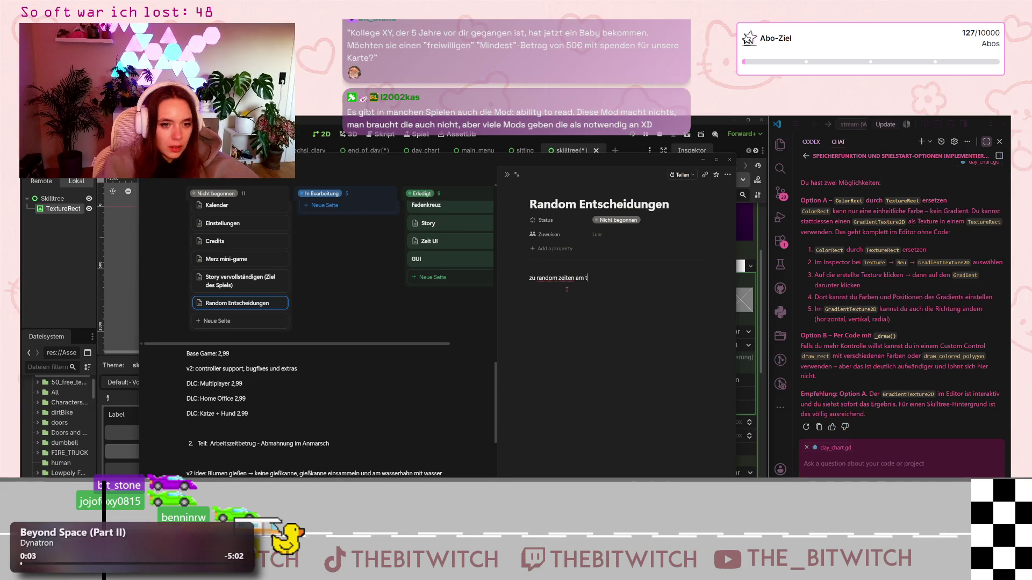
text(wird eine )
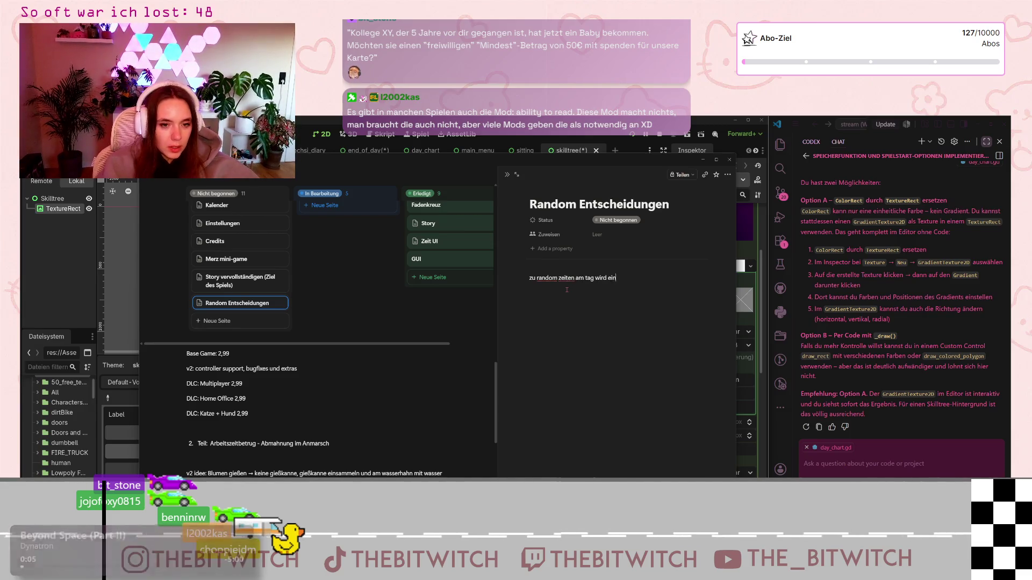
text(frageges)
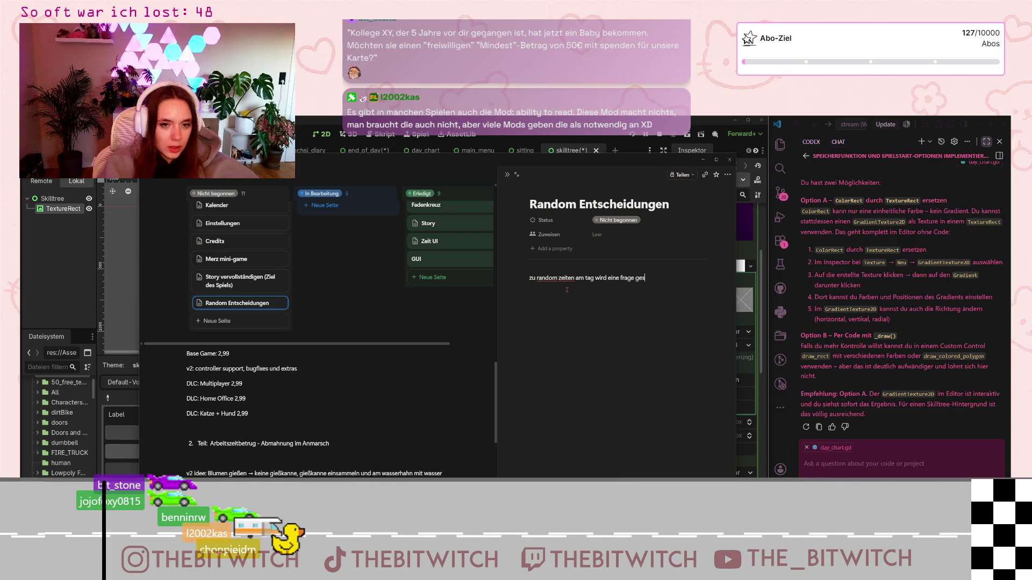
text(, die man mitja)
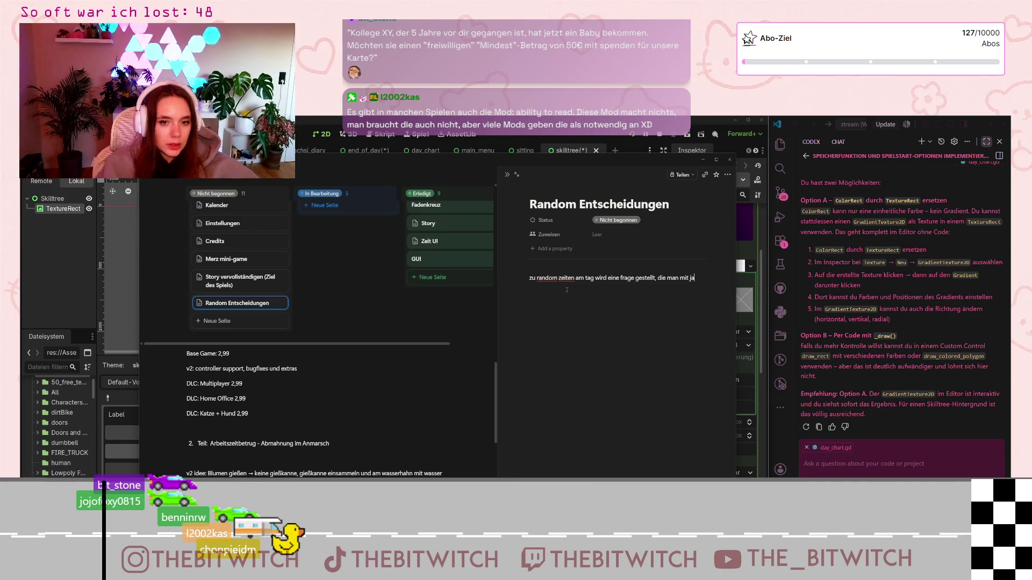
text(/ nein beantw)
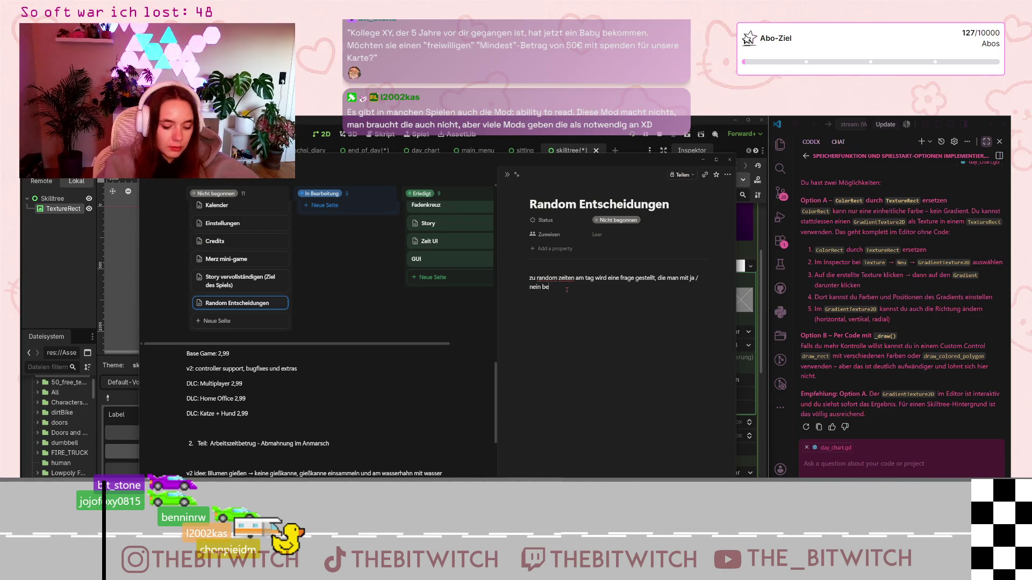
text(orten kann )
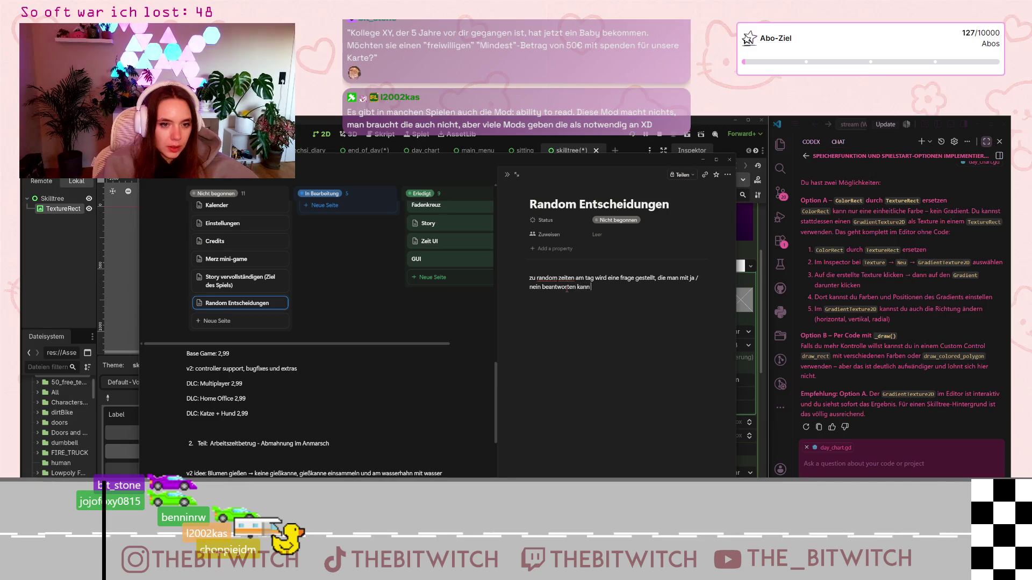
text((z.B.)
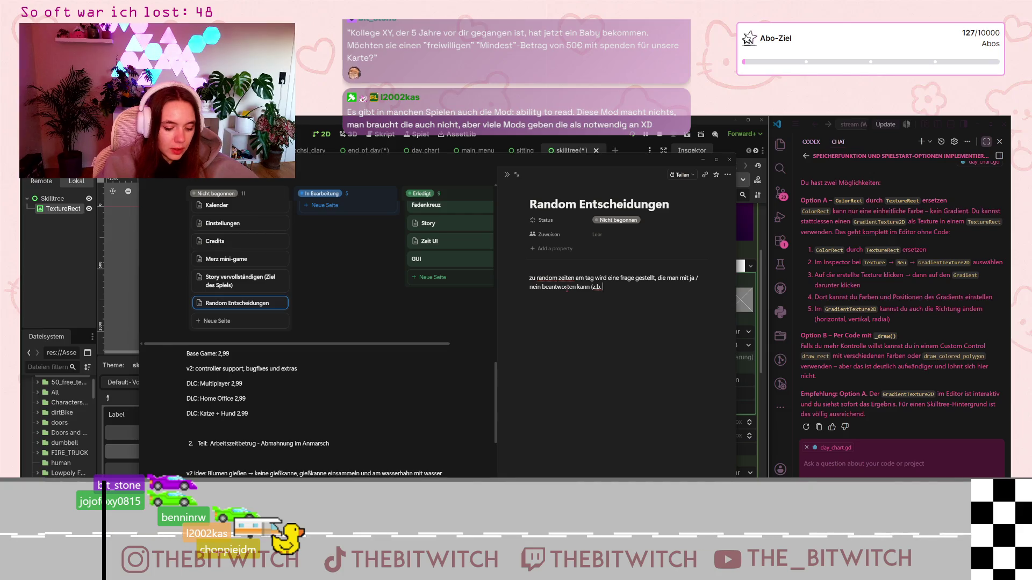
text(olleg)
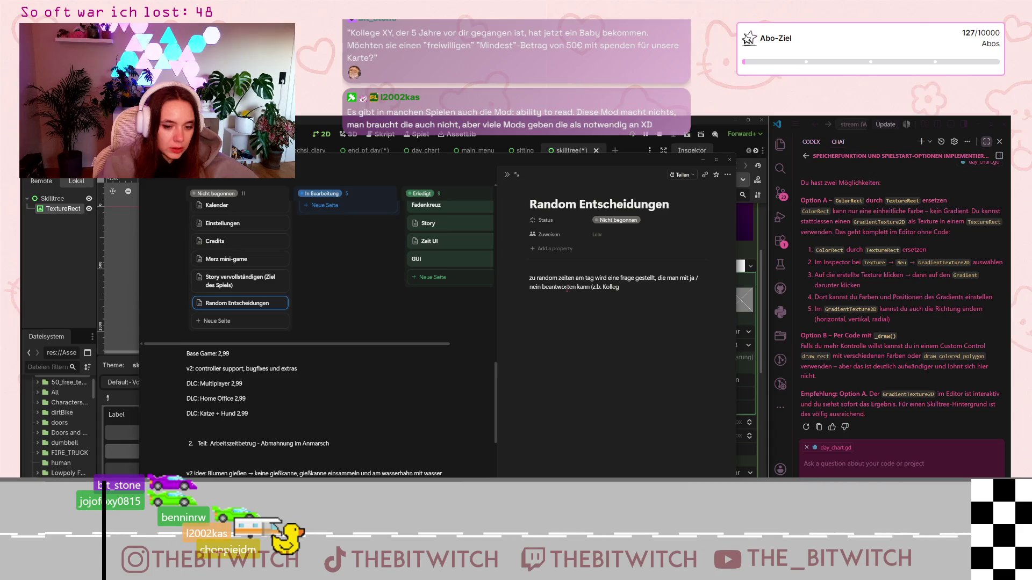
text(XY hat ein K)
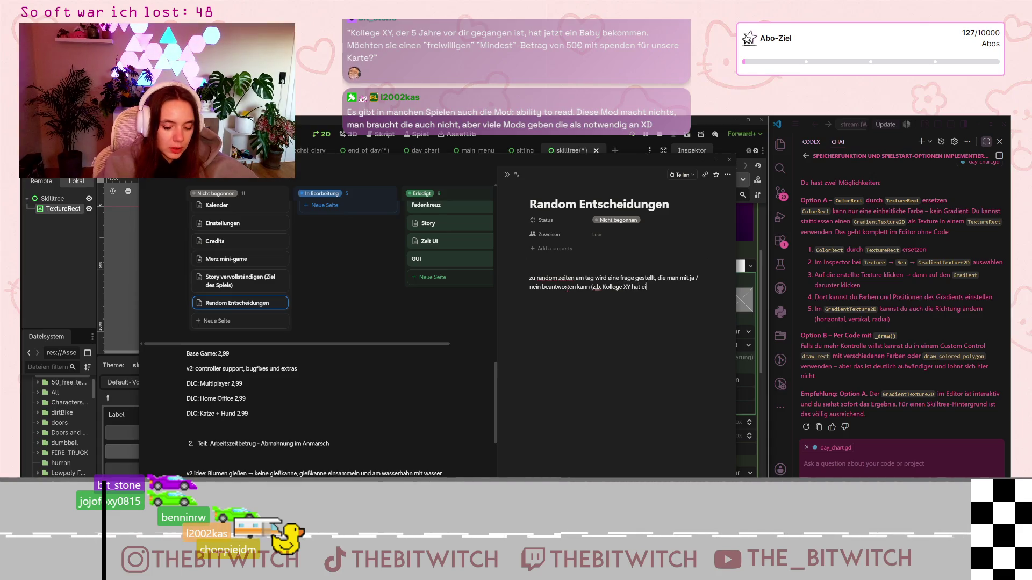
text(ind)
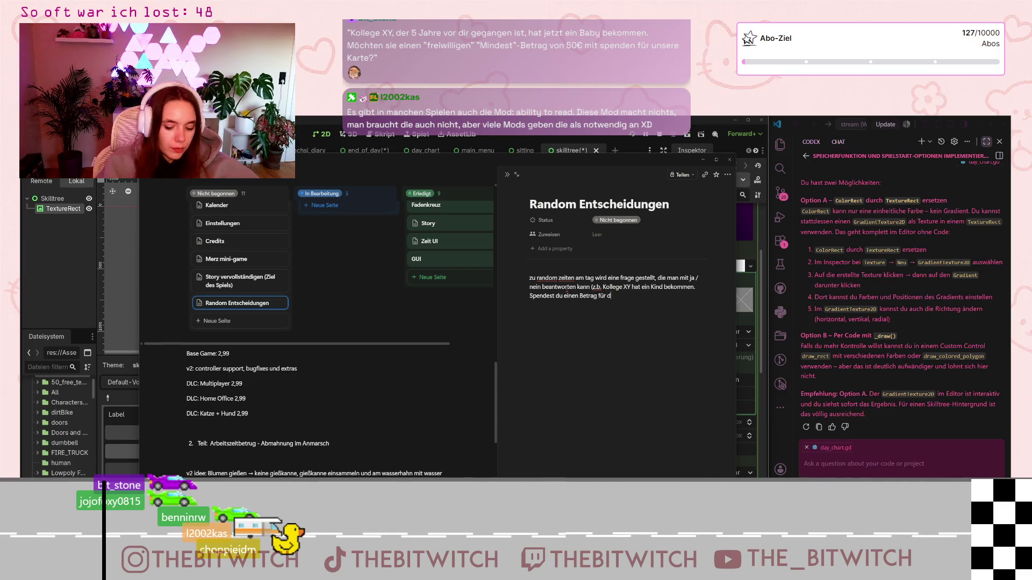
text(Geschenk)
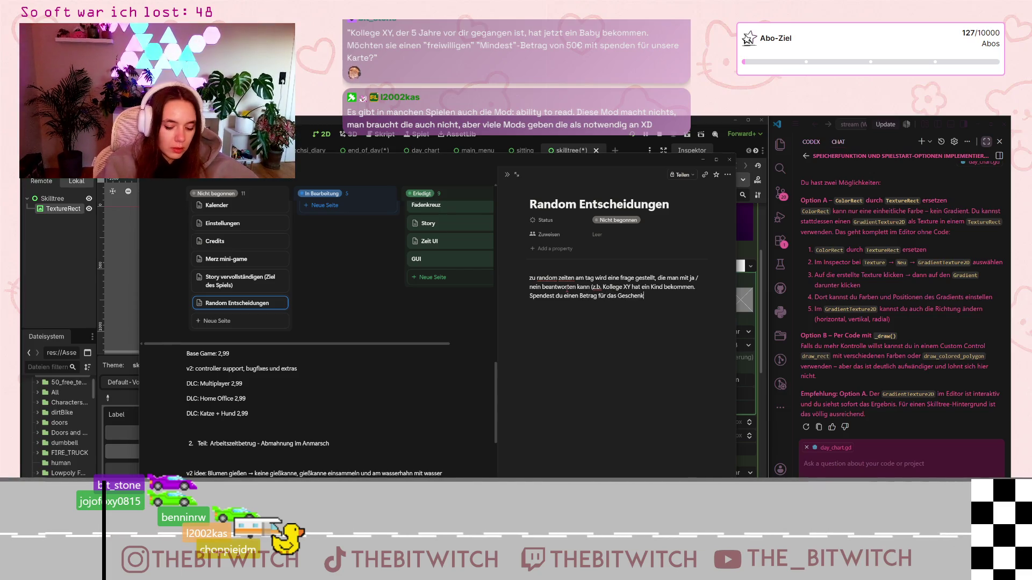
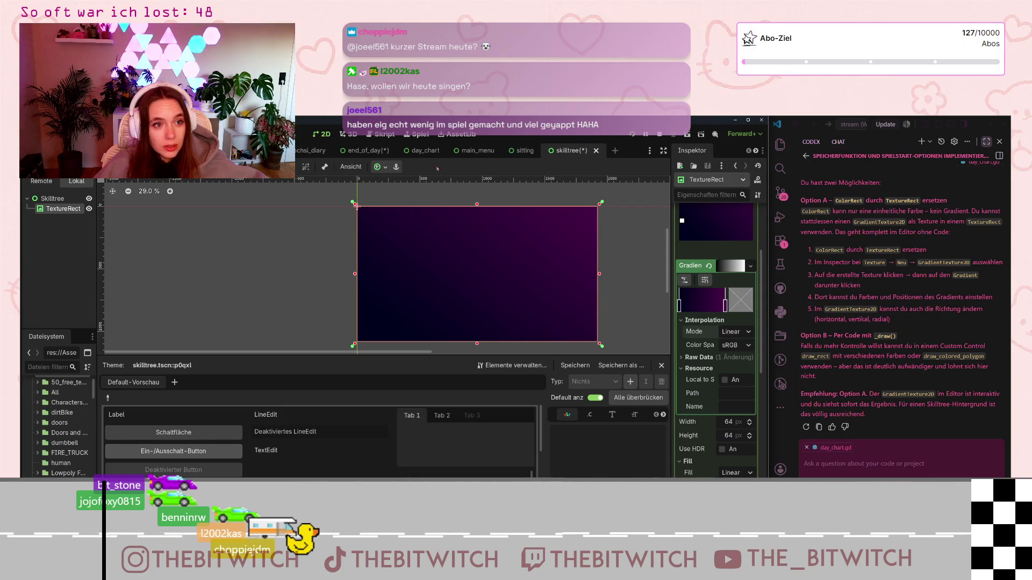
Step: View the Nächster Tag and Skilltree buttons in the end_of_day scene, then return to skilltree
click(346, 151)
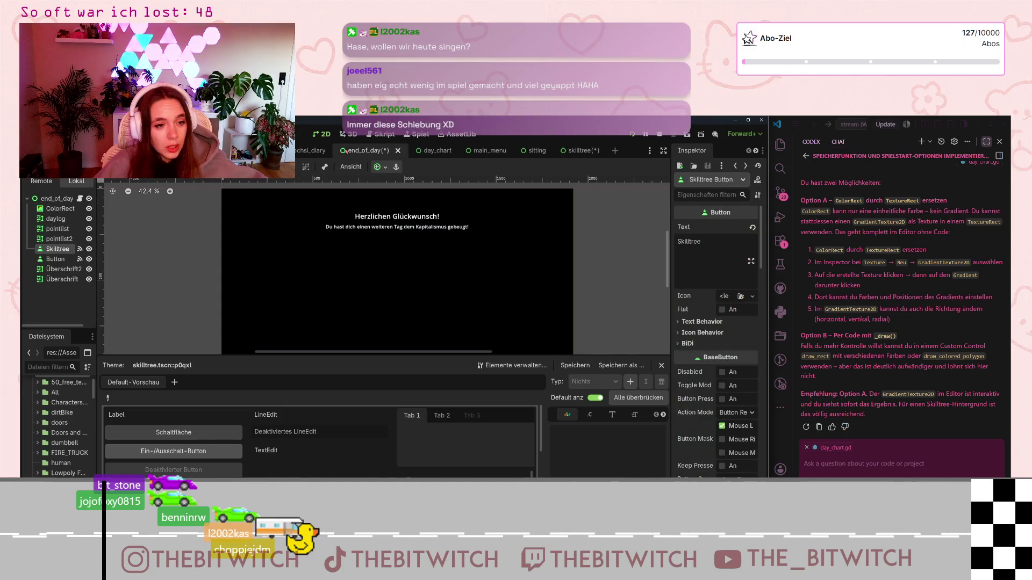
scroll(538, 301, up, 4)
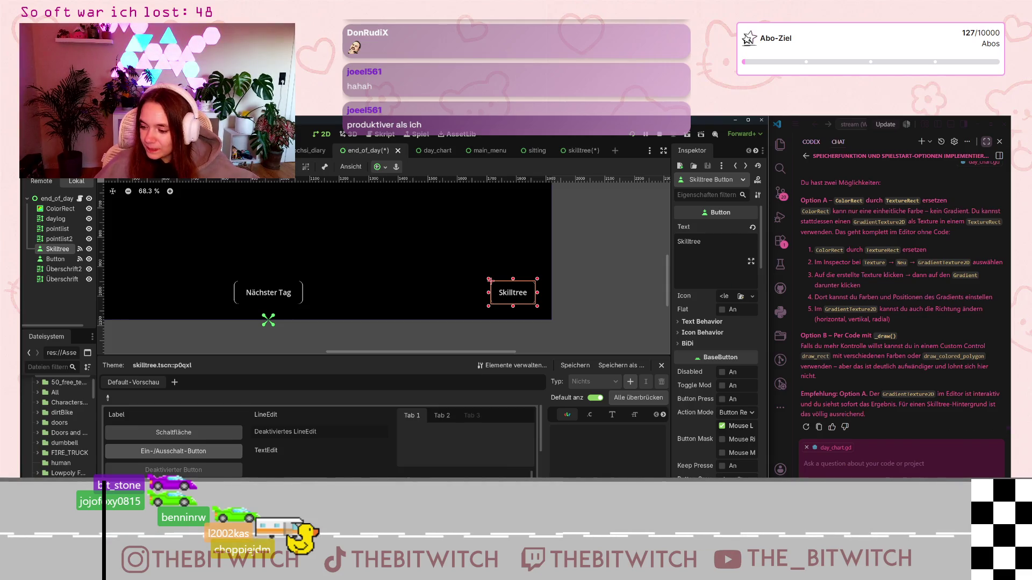
scroll(366, 242, down, 5)
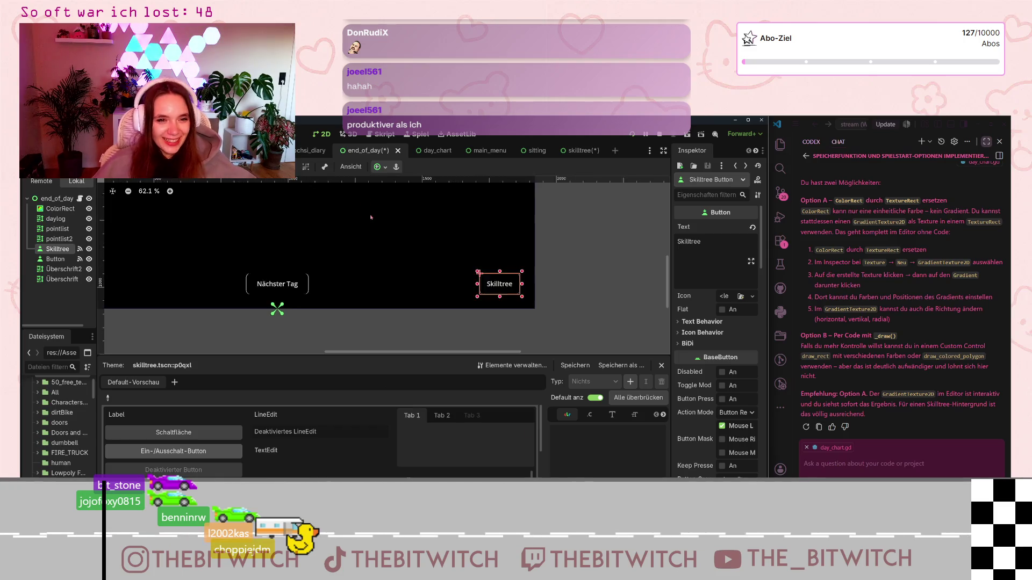
scroll(420, 312, left, 2)
scroll(419, 312, up, 1)
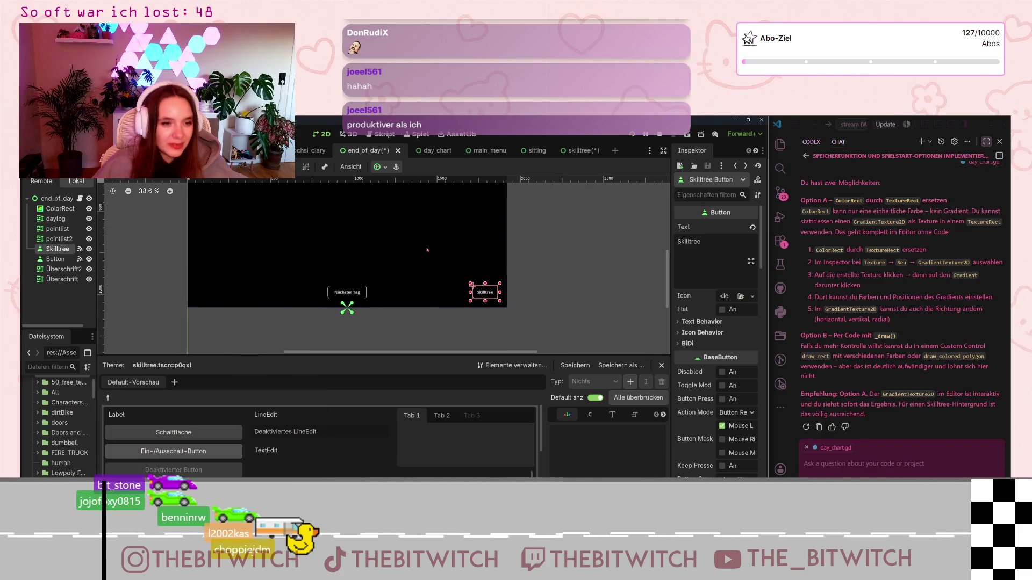
scroll(430, 221, up, 3)
scroll(430, 221, left, 2)
scroll(471, 262, down, 1)
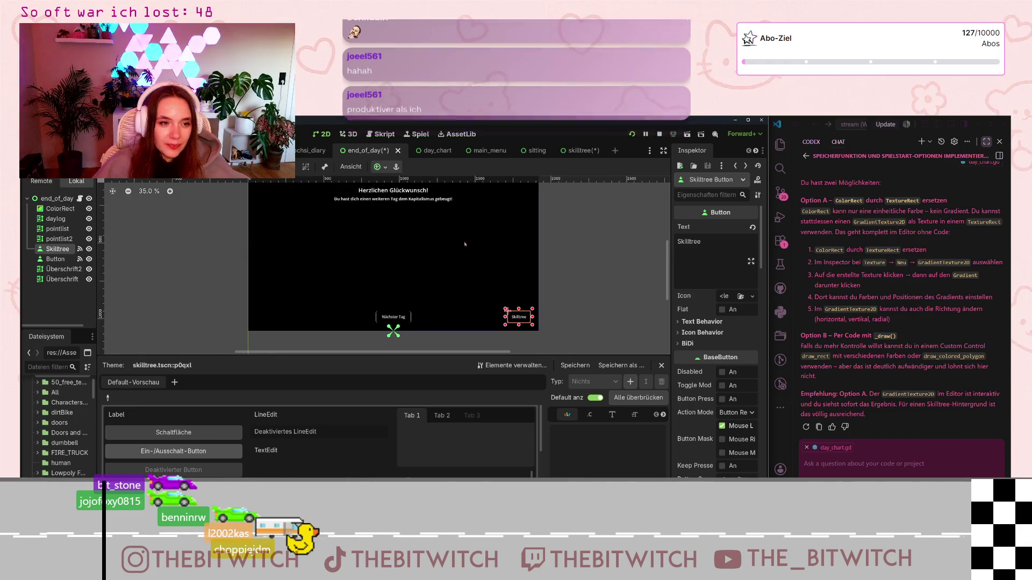
click(583, 153)
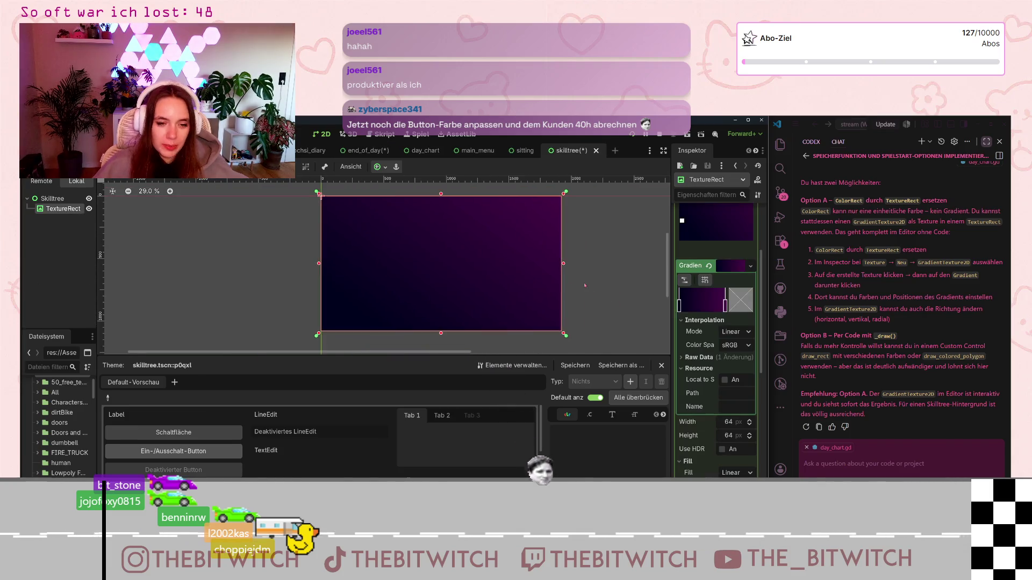
Step: Close the bottom Theme editor panel and zoom the skilltree canvas to 42.4%
scroll(532, 285, up, 1)
scroll(537, 301, right, 1)
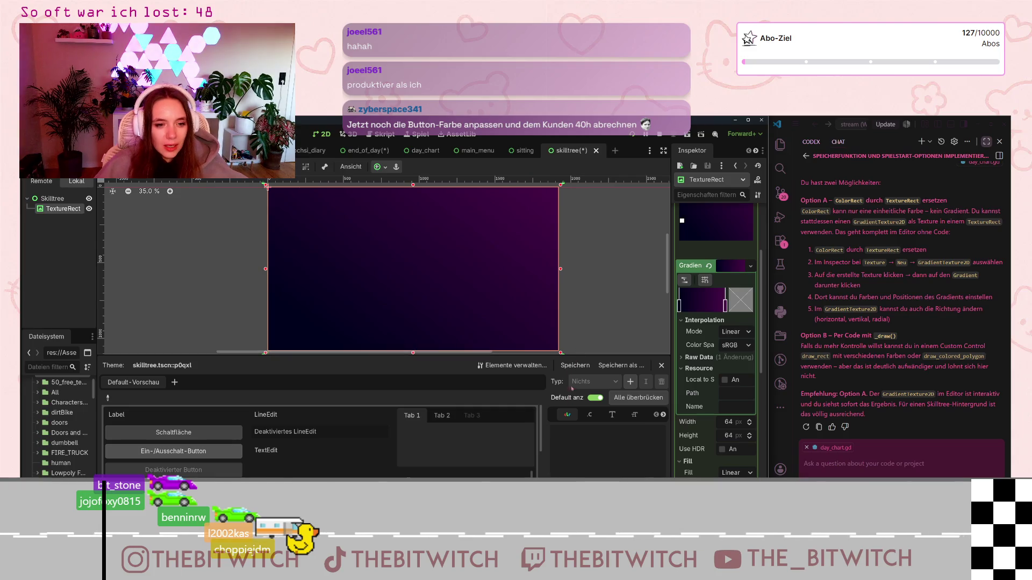
click(661, 367)
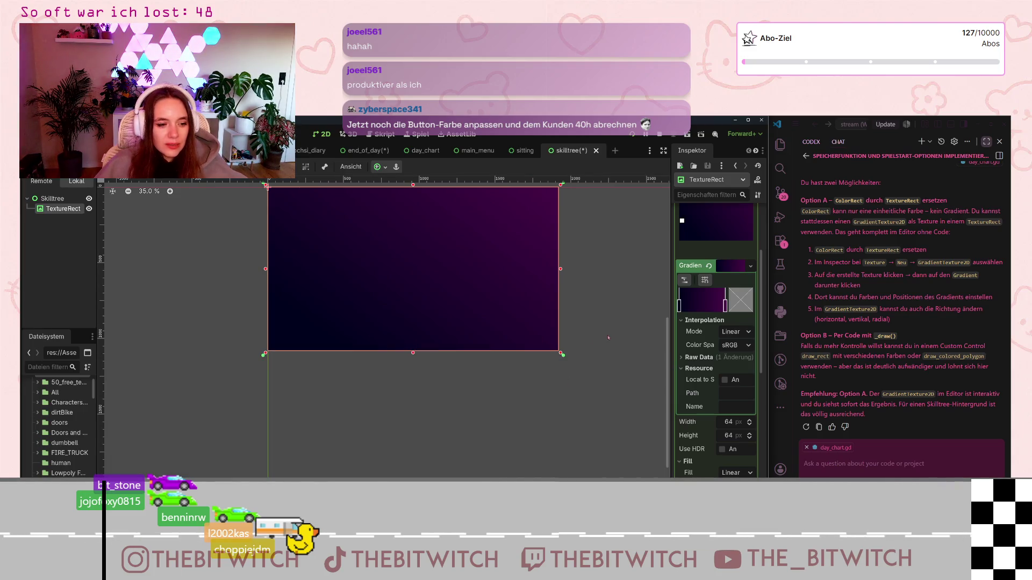
scroll(608, 337, up, 1)
scroll(618, 408, left, 1)
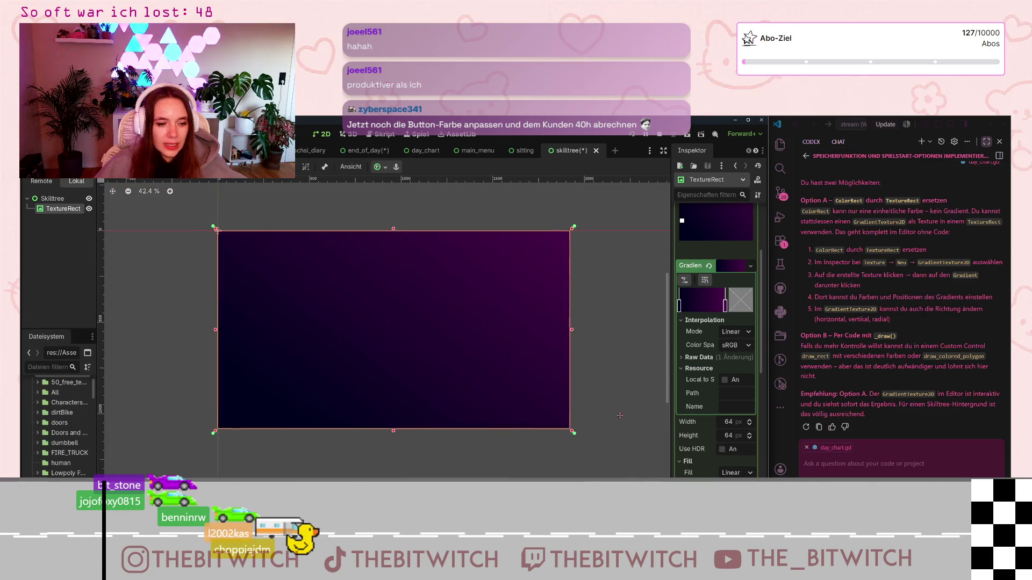
scroll(619, 414, up, 1)
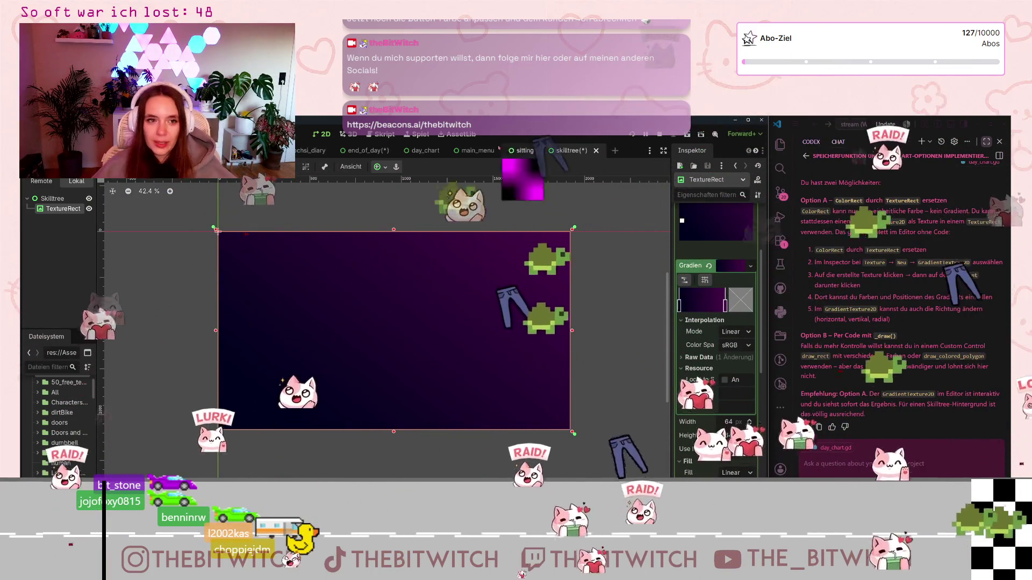
click(379, 154)
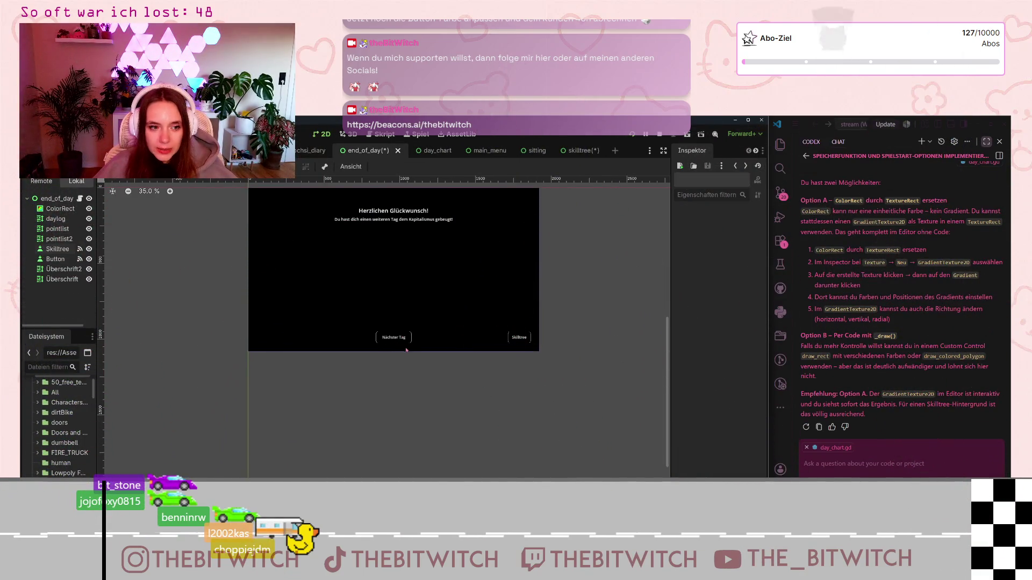
Step: Inspect the Nächster Tag and Skilltree buttons in the Inspector, then clear the selection
scroll(519, 338, up, 1)
scroll(519, 338, up, 1)
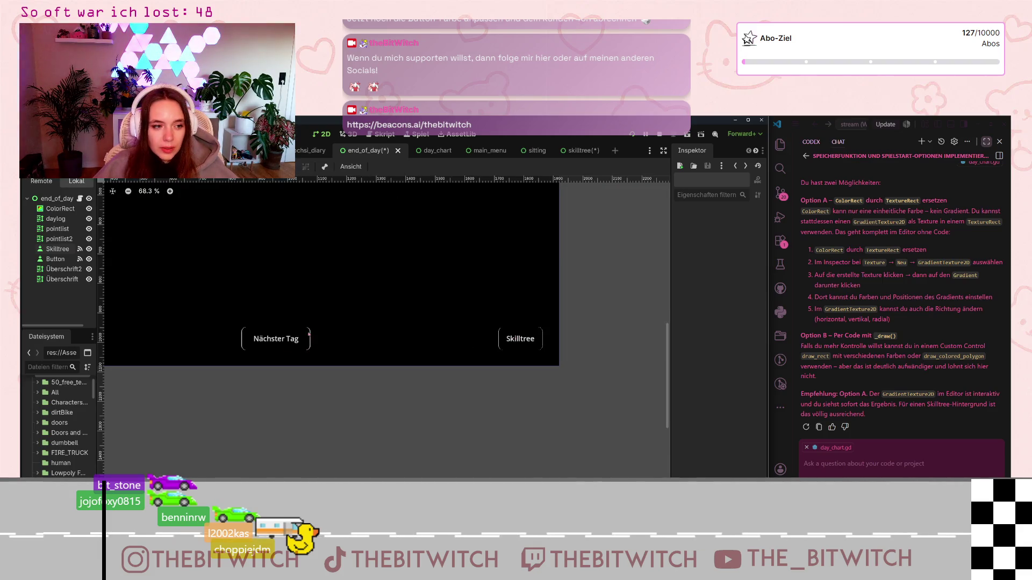
click(308, 333)
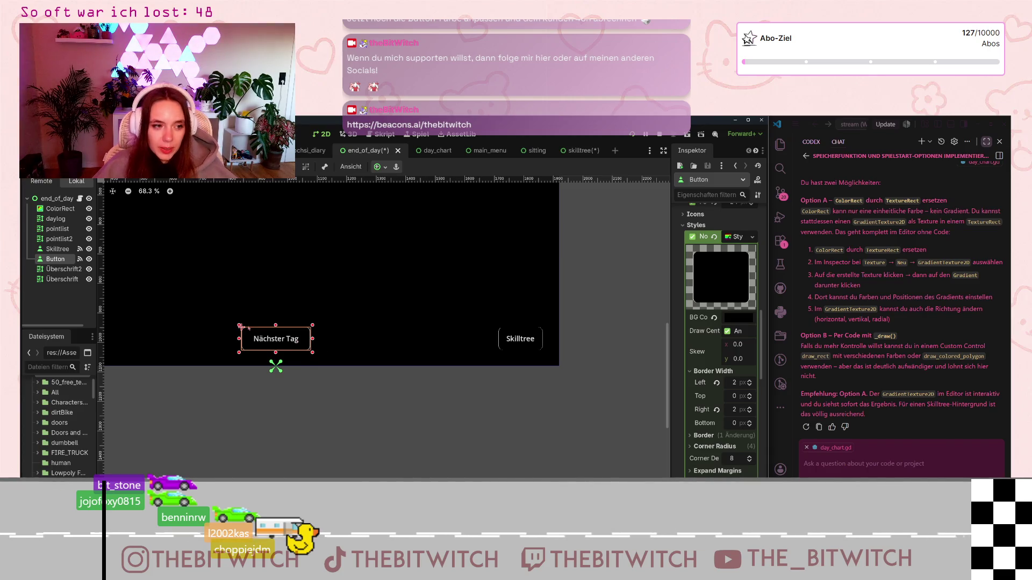
click(500, 344)
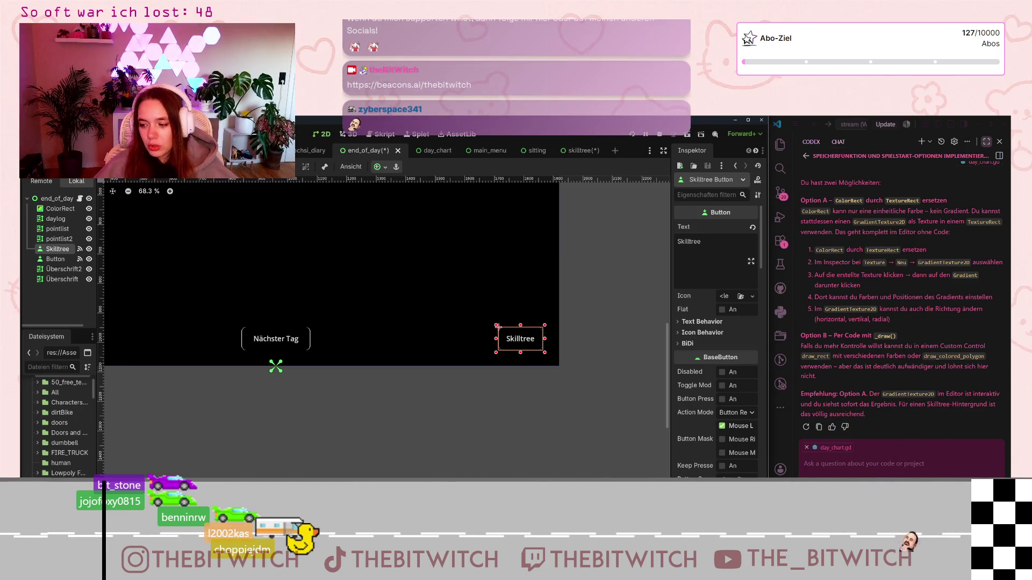
scroll(412, 397, down, 1)
click(402, 438)
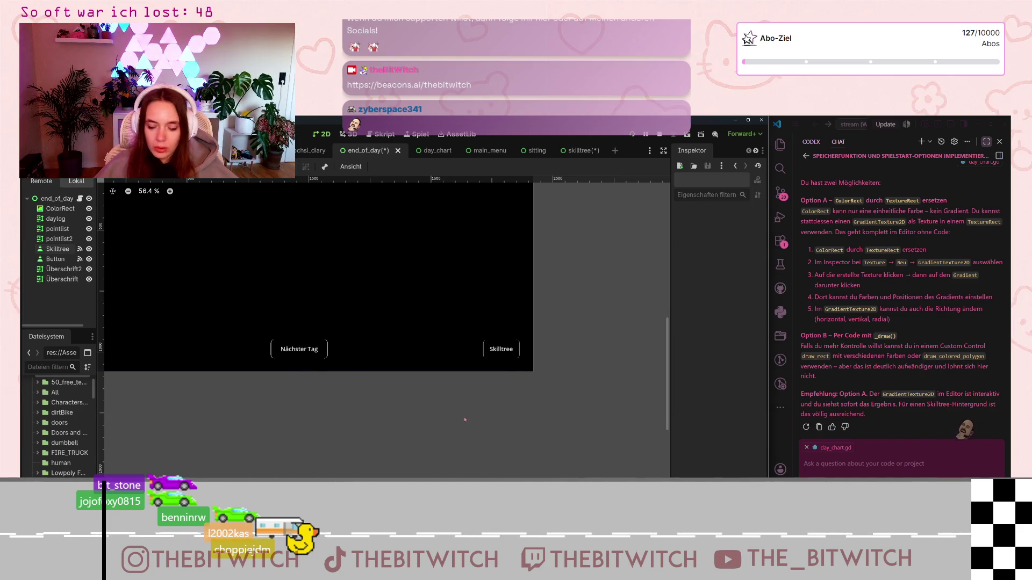
Step: Center the end_of_day scene in the canvas and run it with F6
scroll(247, 378, down, 2)
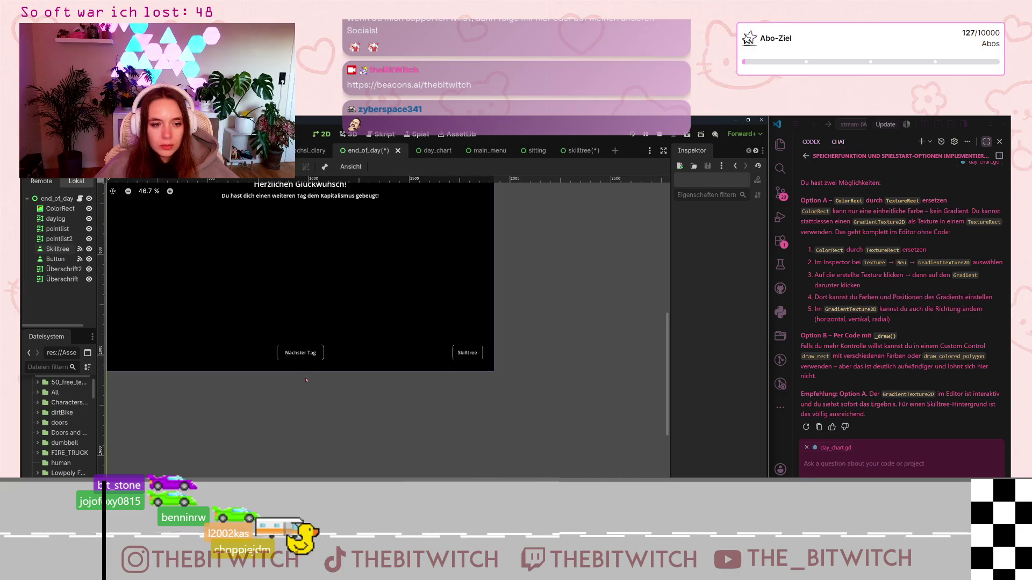
drag(428, 404, 475, 433)
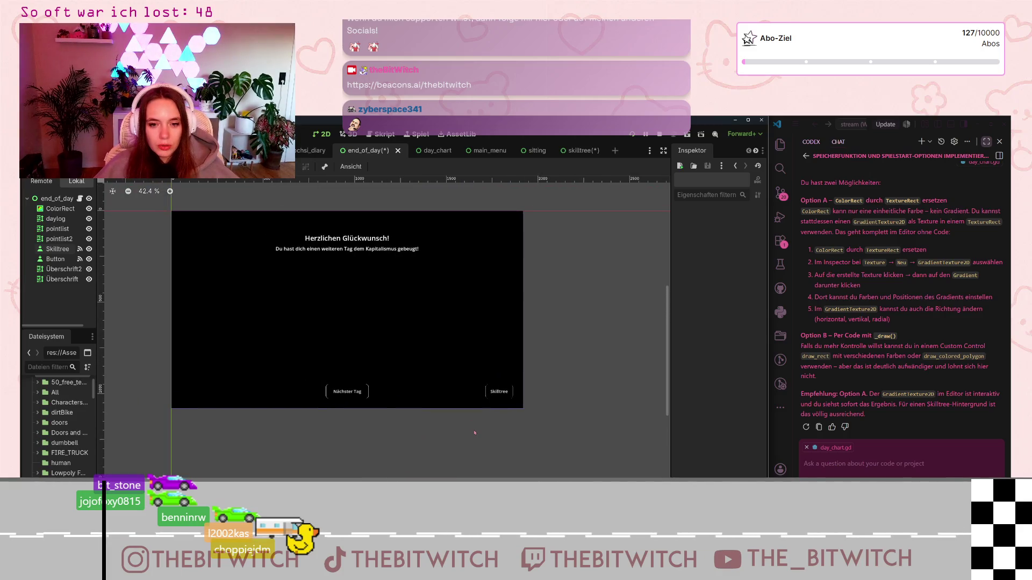
drag(533, 454, 597, 434)
scroll(598, 432, up, 1)
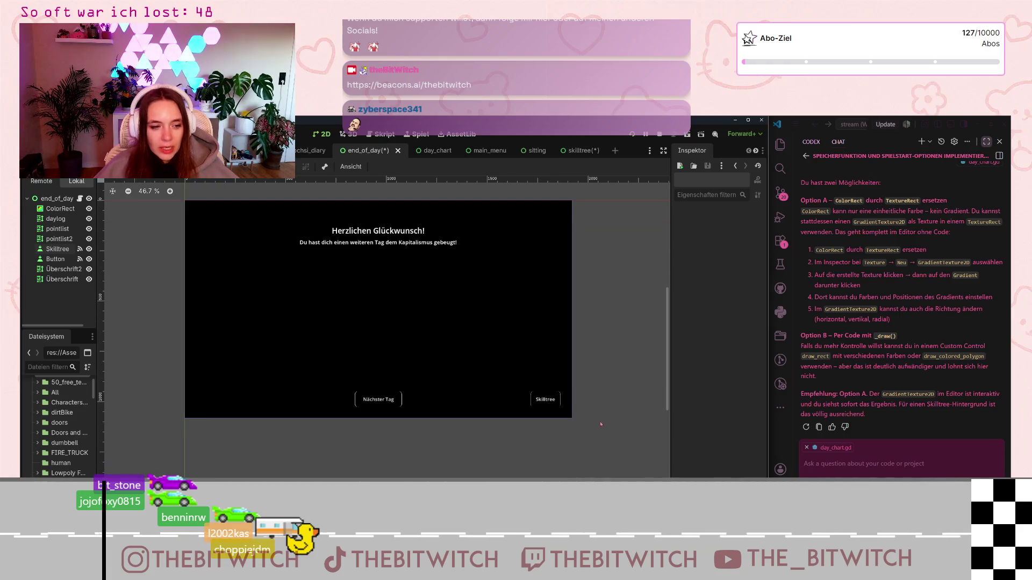
scroll(559, 415, up, 2)
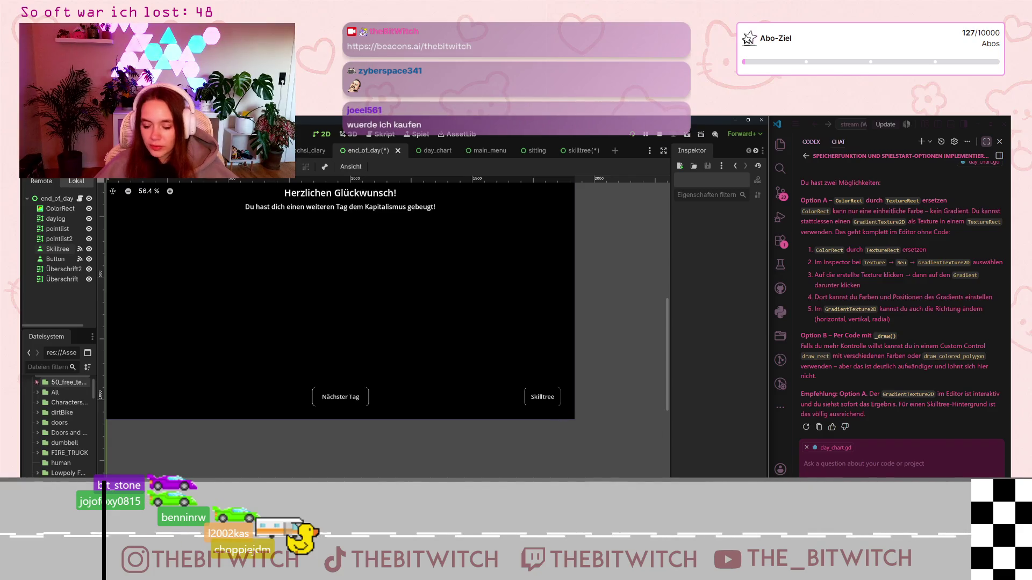
scroll(416, 342, down, 2)
scroll(420, 334, up, 2)
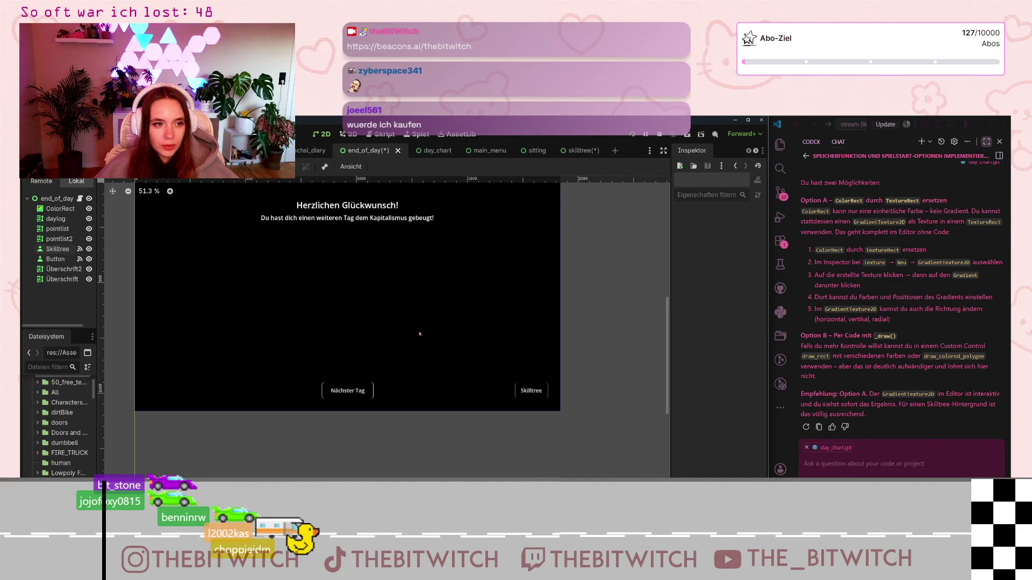
mouse_move(426, 325)
mouse_down()
mouse_move(460, 312)
mouse_move(473, 359)
mouse_up()
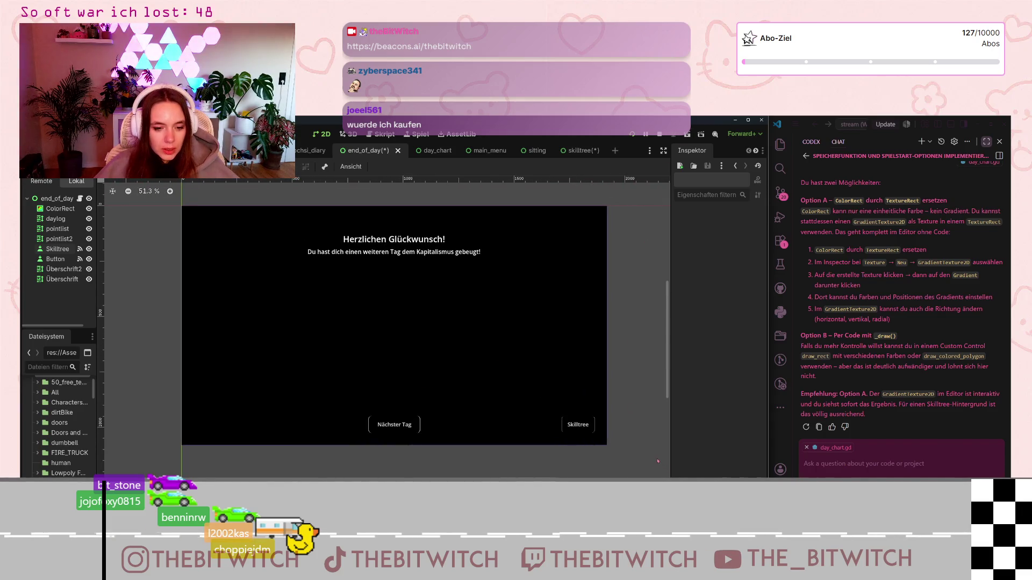
key(F6)
drag(808, 193, 771, 178)
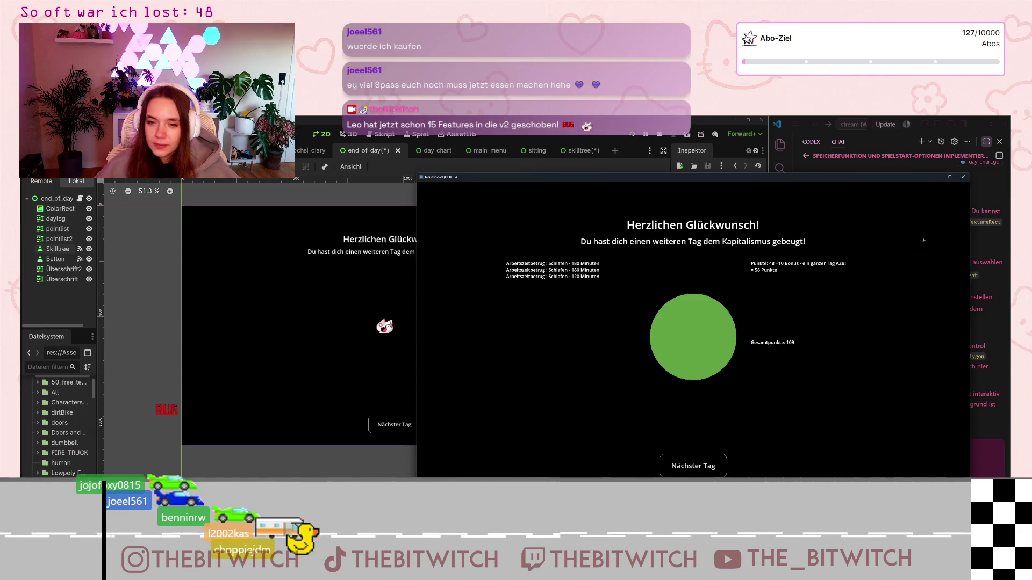
click(962, 178)
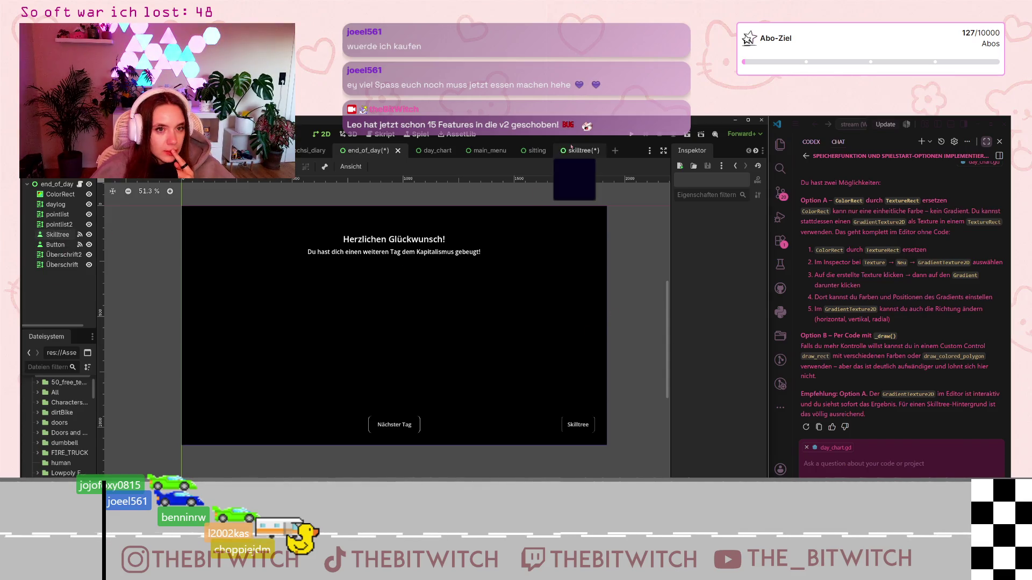
Step: Send the AI chat a German question on building a skill tree of dependent buttons unlocked with enough points
click(579, 150)
click(834, 468)
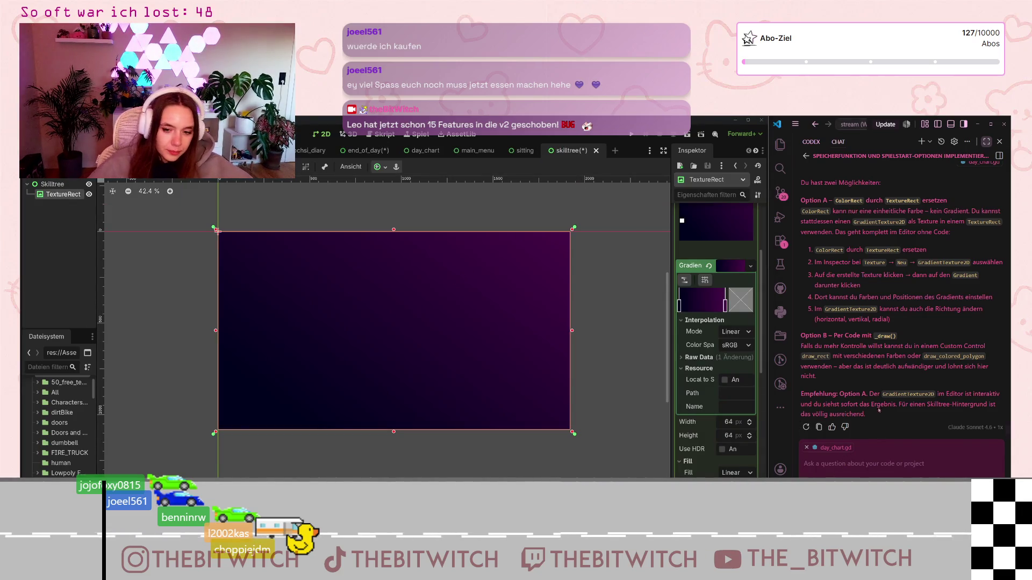
text(Wie würdest du denSki)
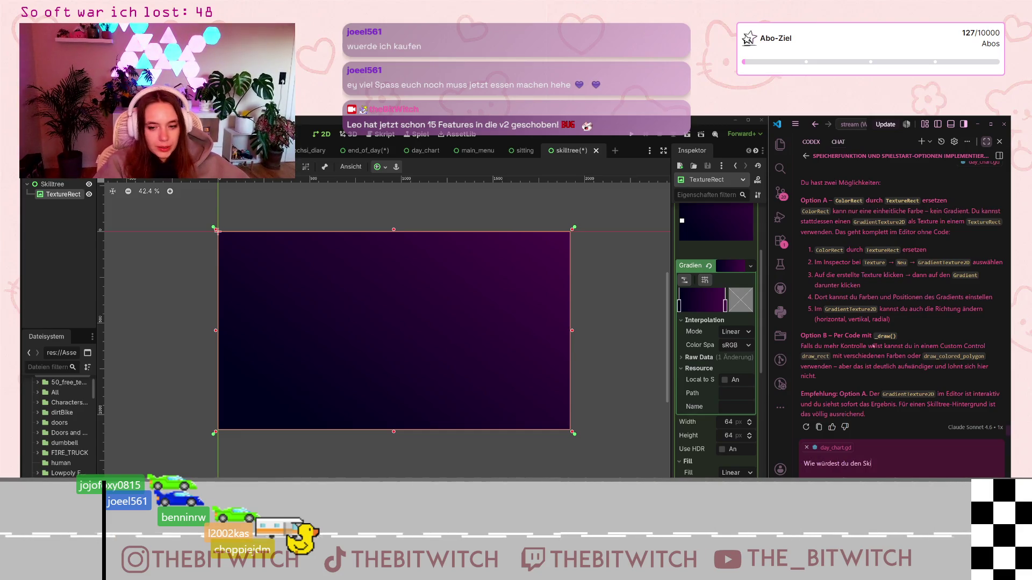
text( augf)
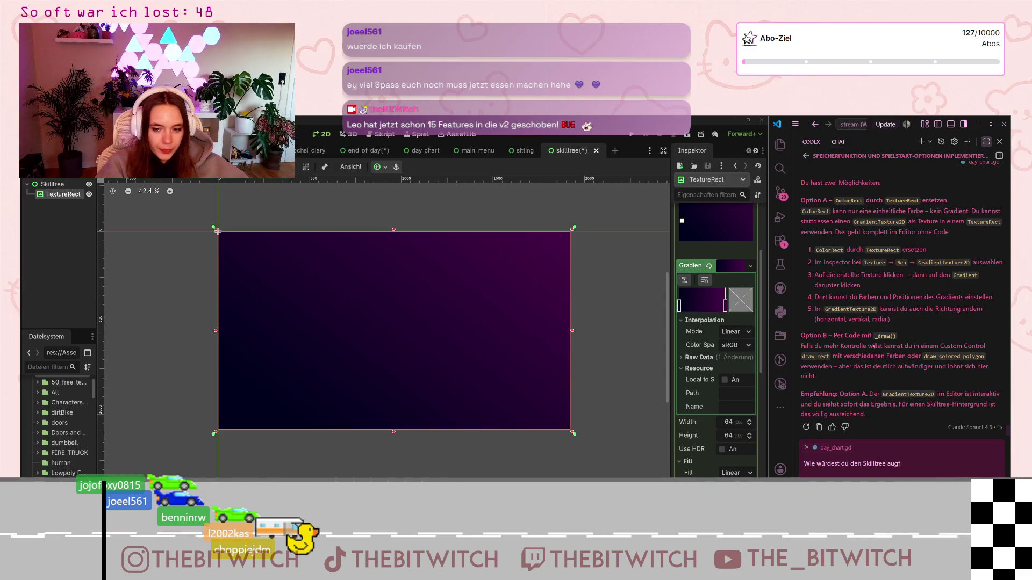
key(BackSpace)
text(fbauen? ich hatte jetzt)
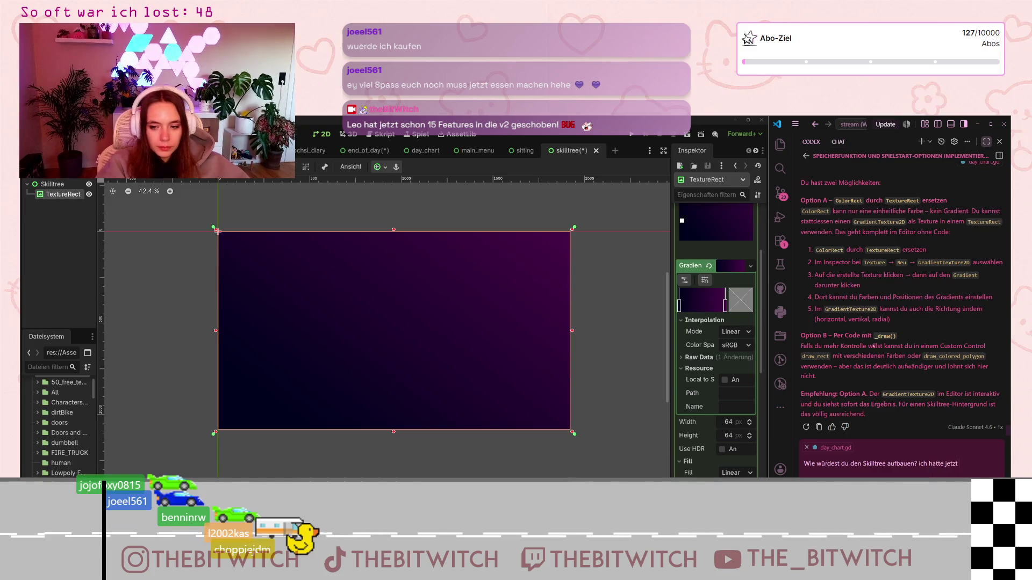
text( überle)
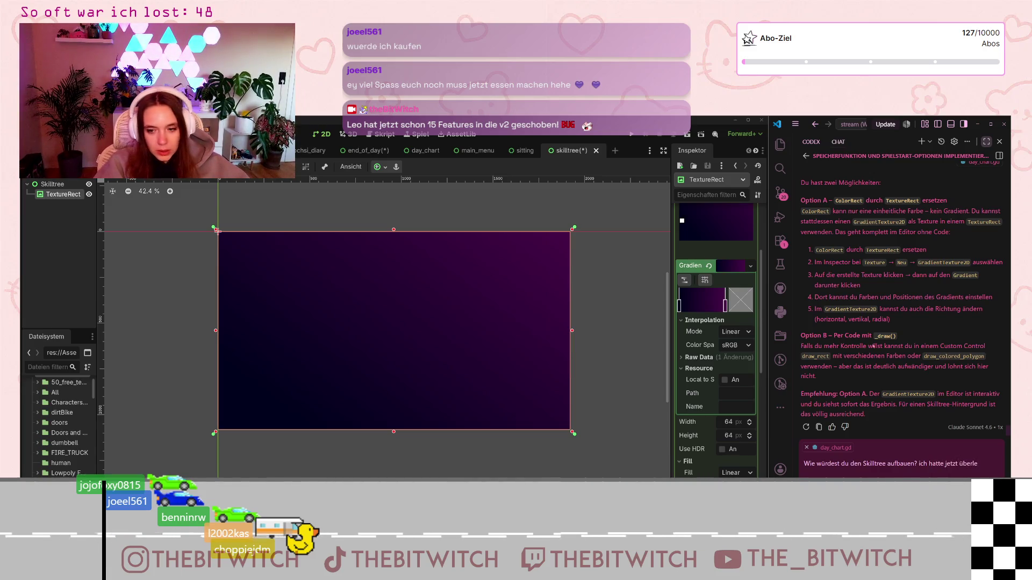
text(gt Butt)
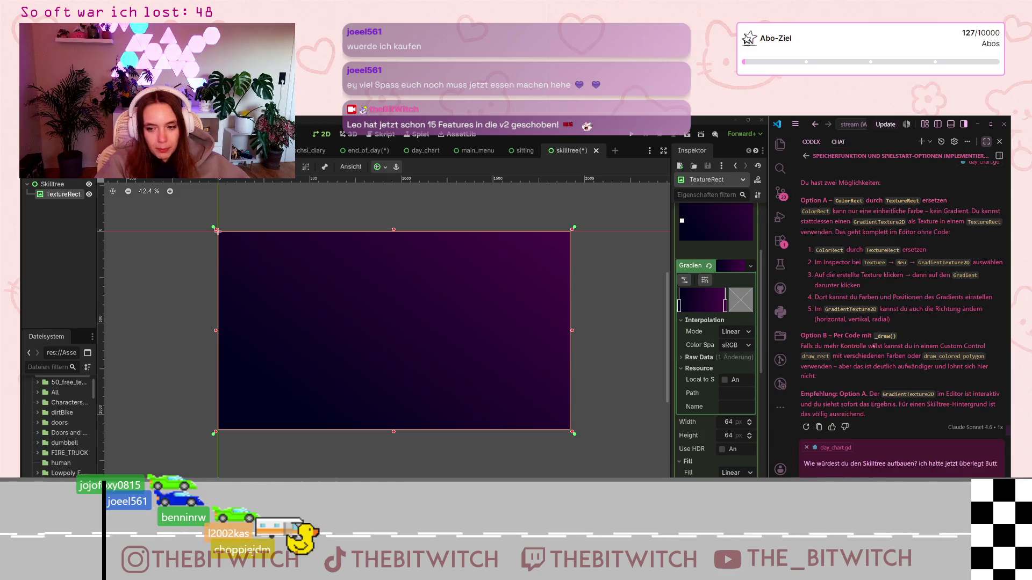
text(ons zu erstellen, w)
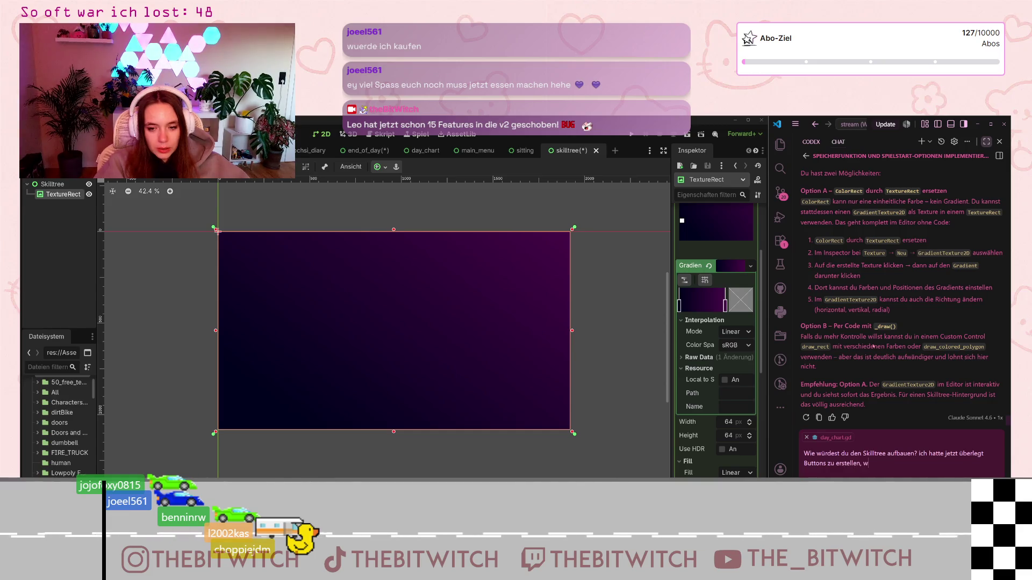
text( miteinander)
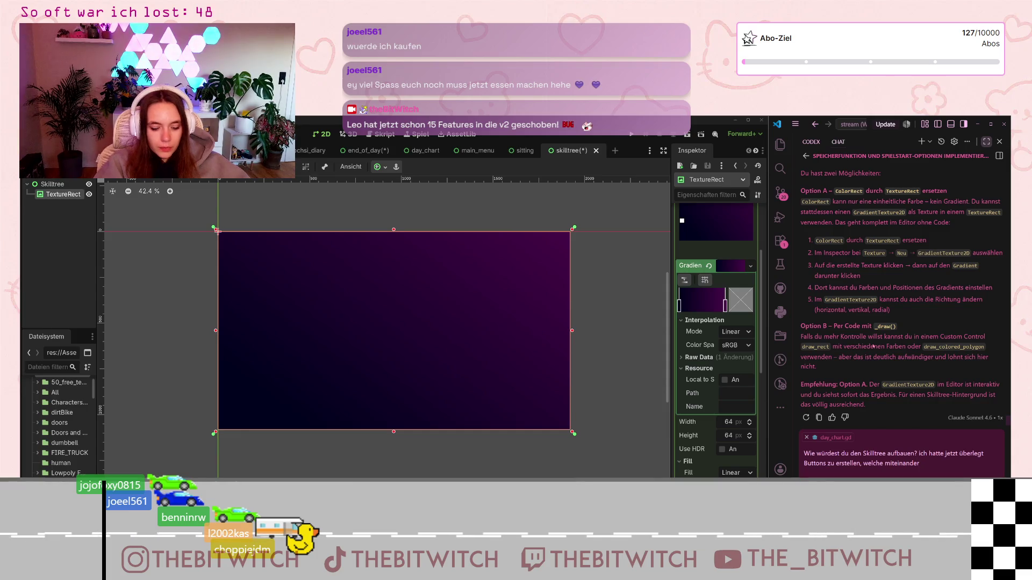
text(nden sind (zum))
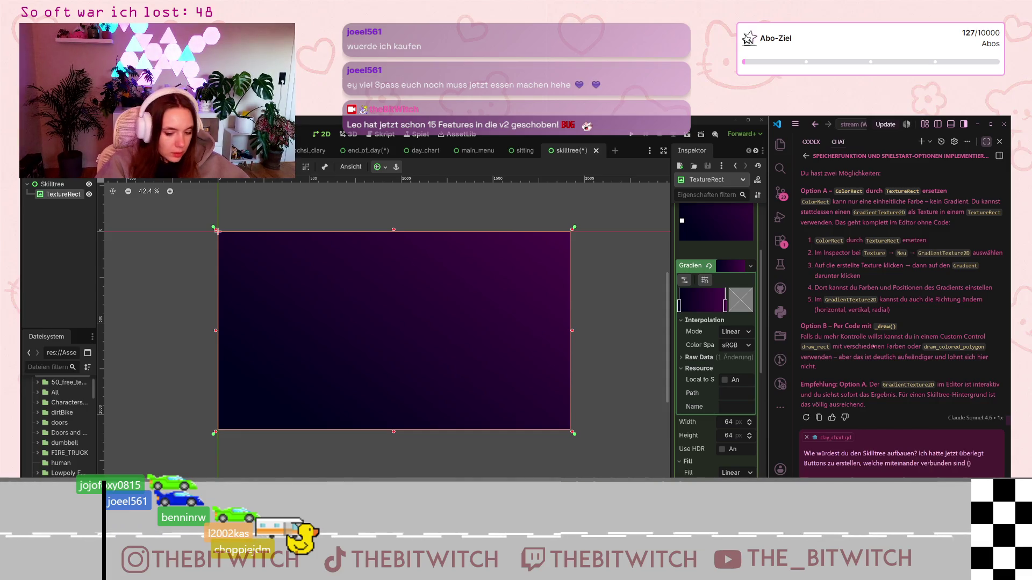
text( beispi)
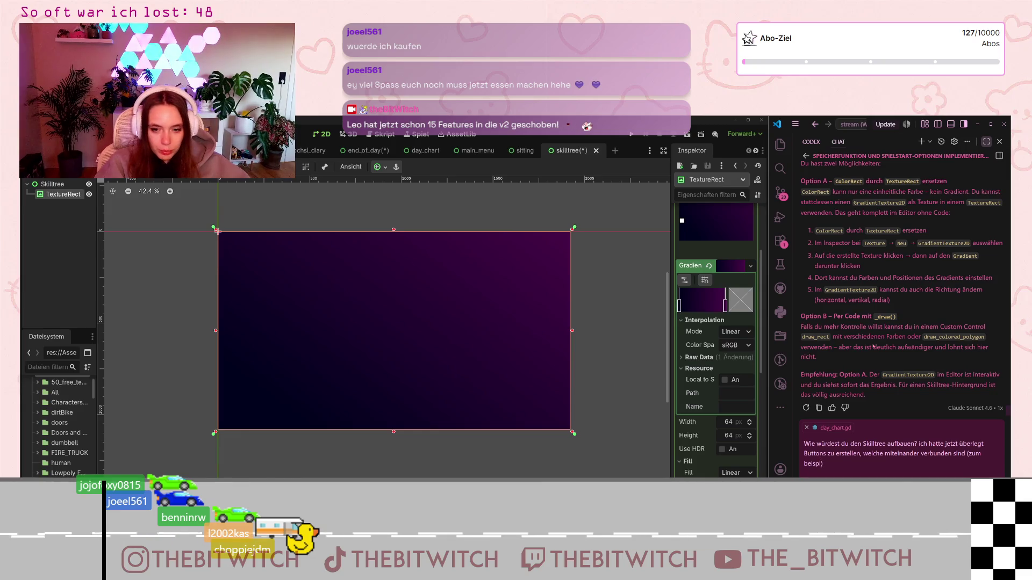
text(ei abhäng)
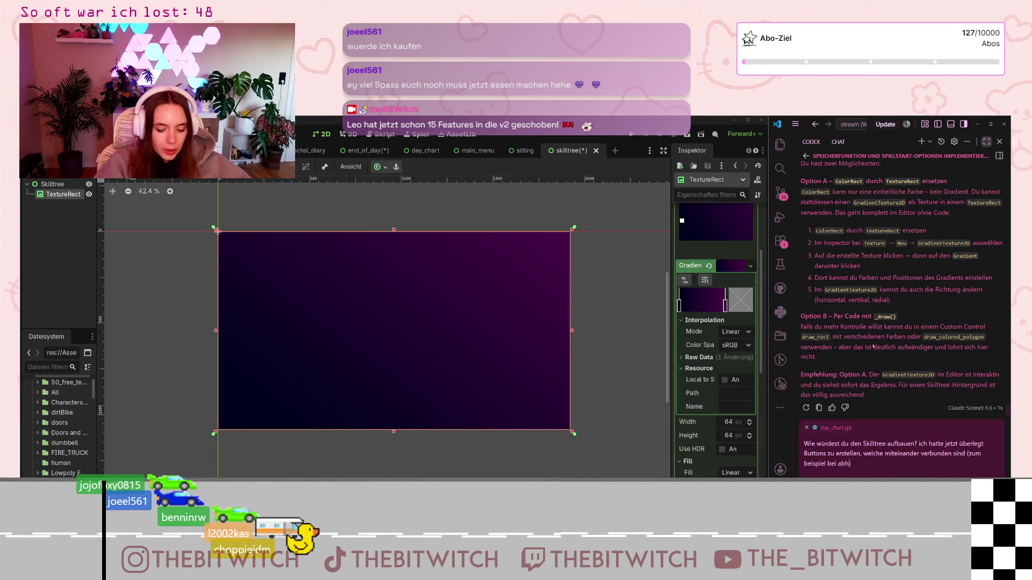
text(igen sk)
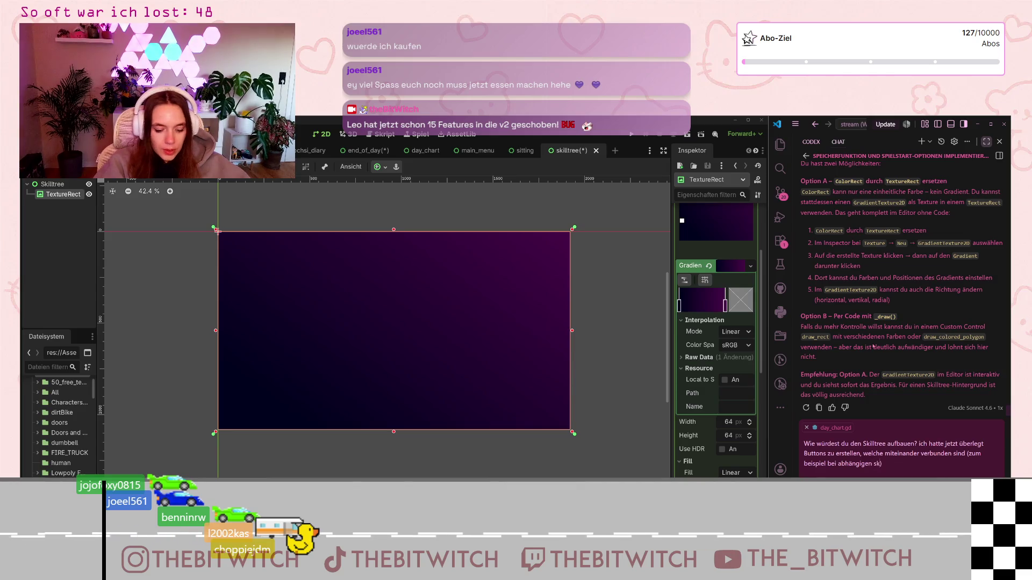
text(lls)
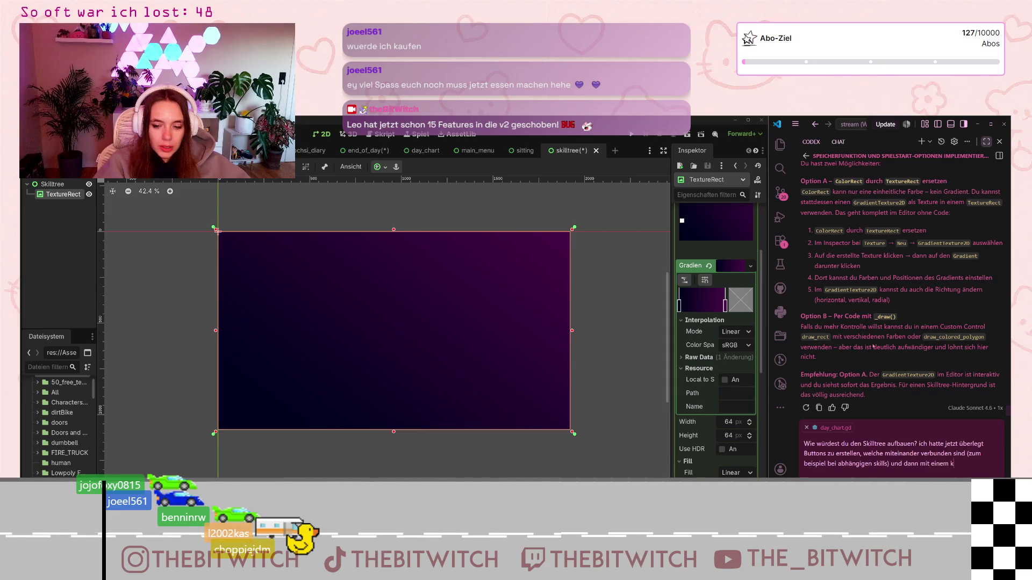
text(zu re)
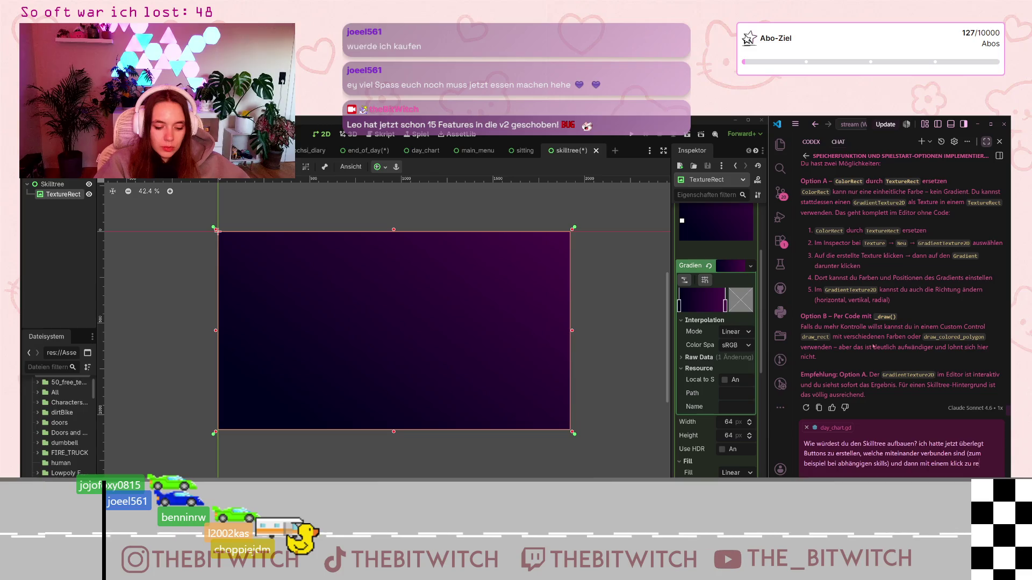
text(ren, o)
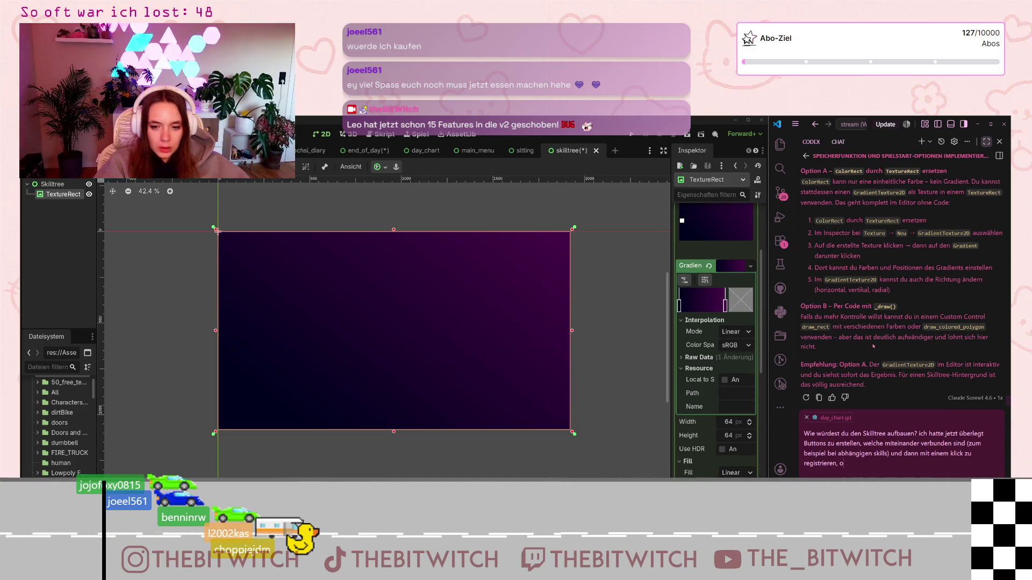
text(ie freigeschaltet)
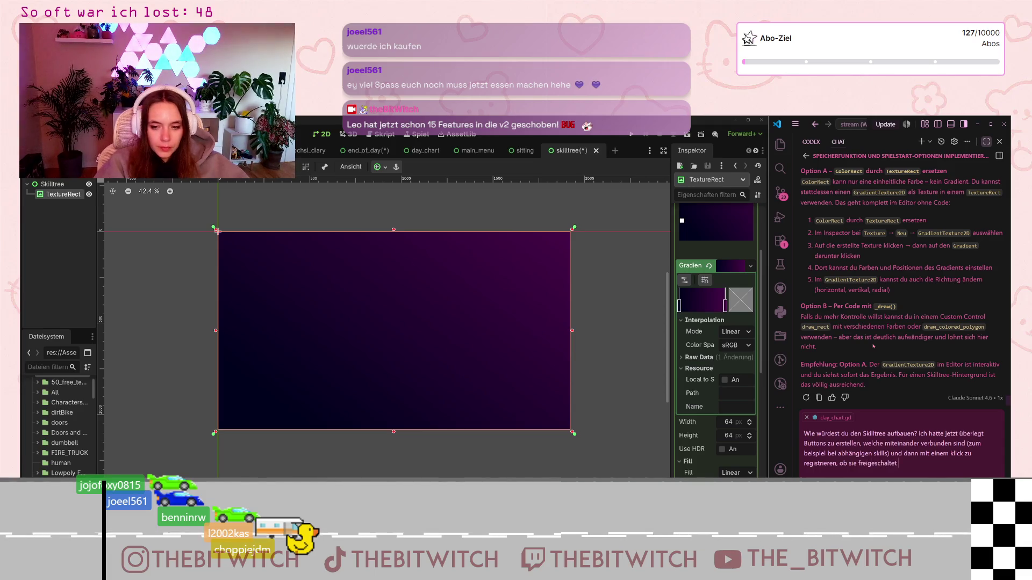
text(en (und ü)
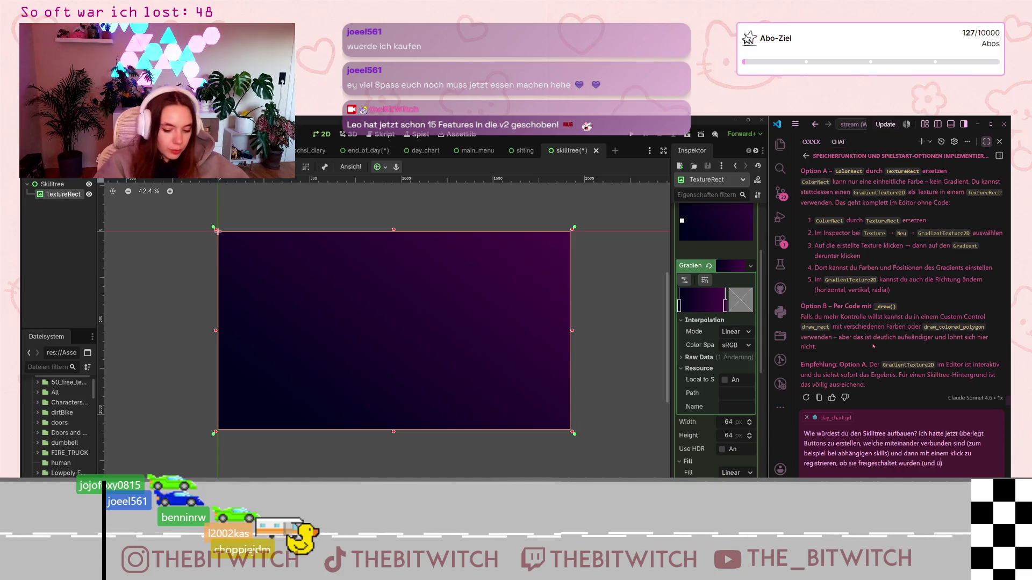
text(upt))
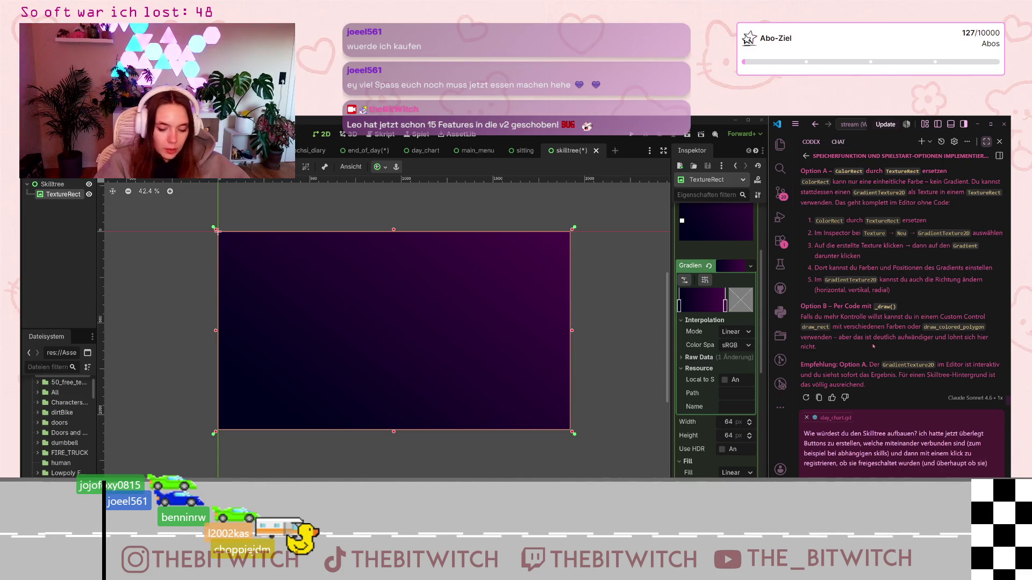
text(s können, wei)
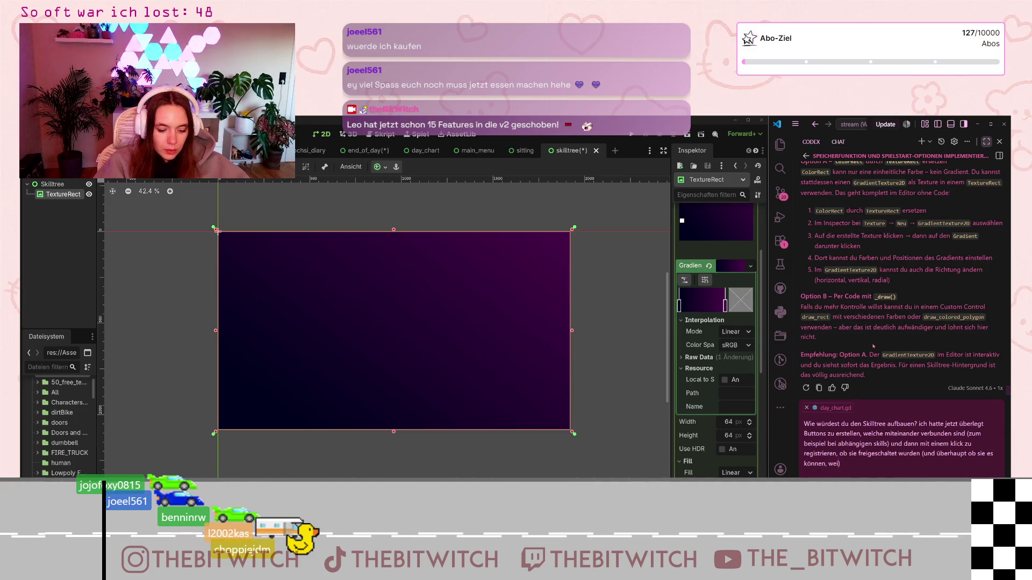
text(nug punkte hat).)
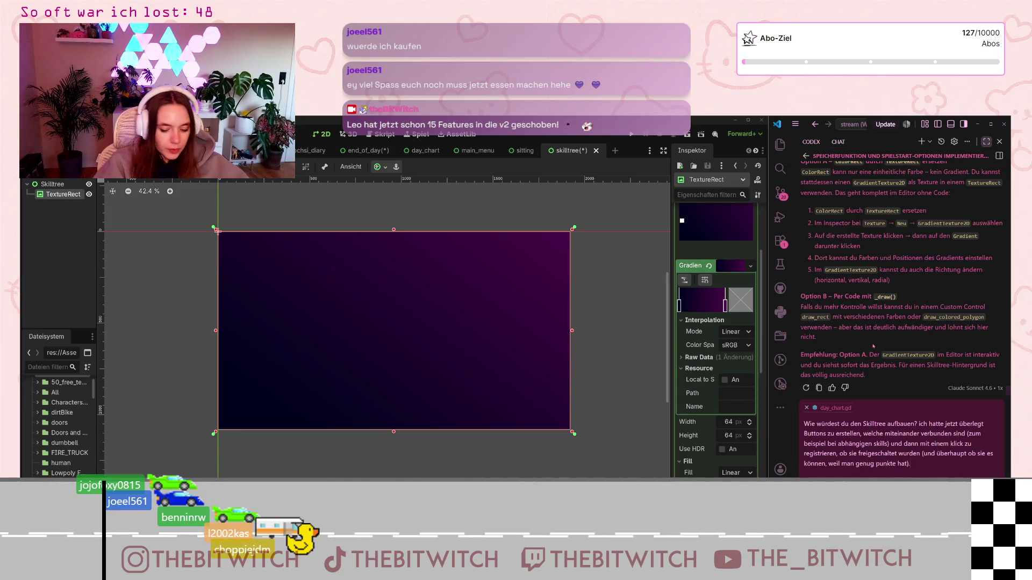
key(Return)
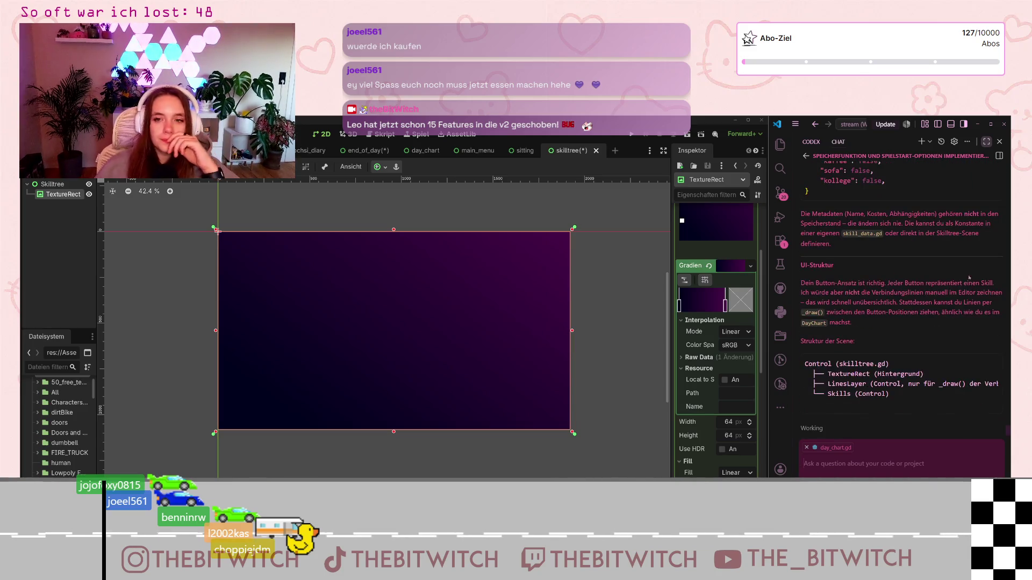
Step: Read the reply advising skill metadata constants in a separate skill_data.gd file
scroll(898, 294, up, 3)
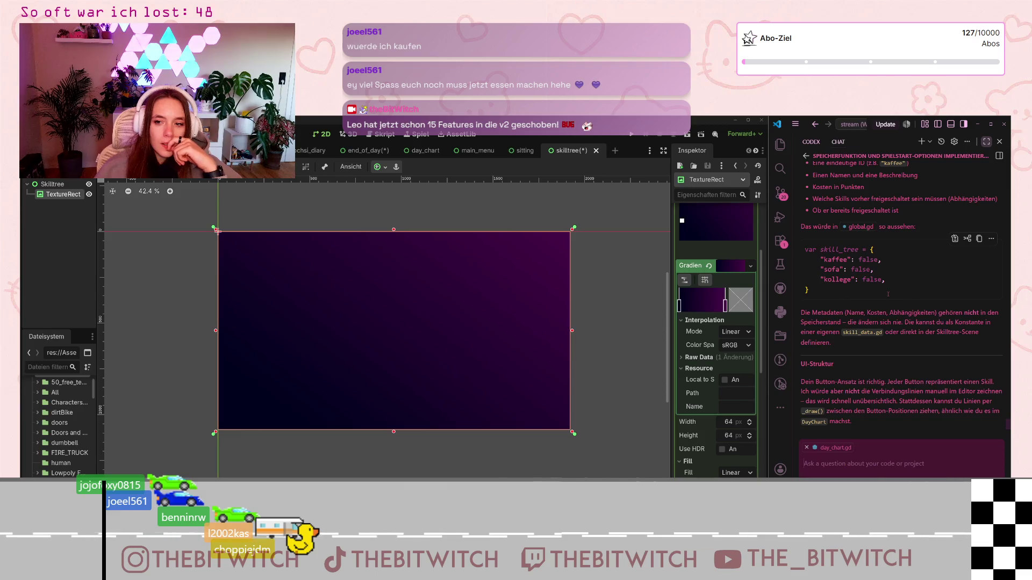
scroll(903, 333, up, 3)
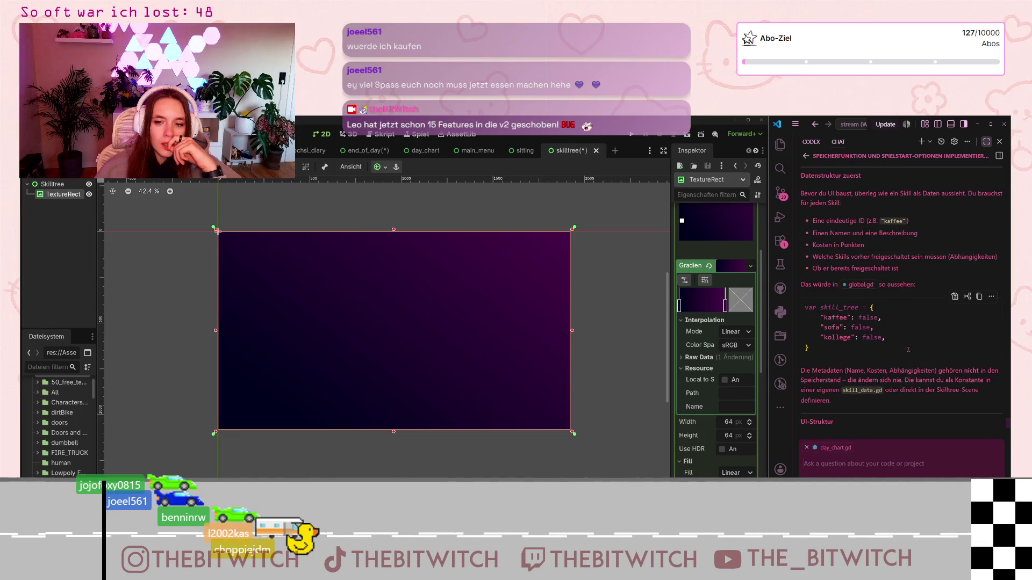
scroll(909, 353, up, 1)
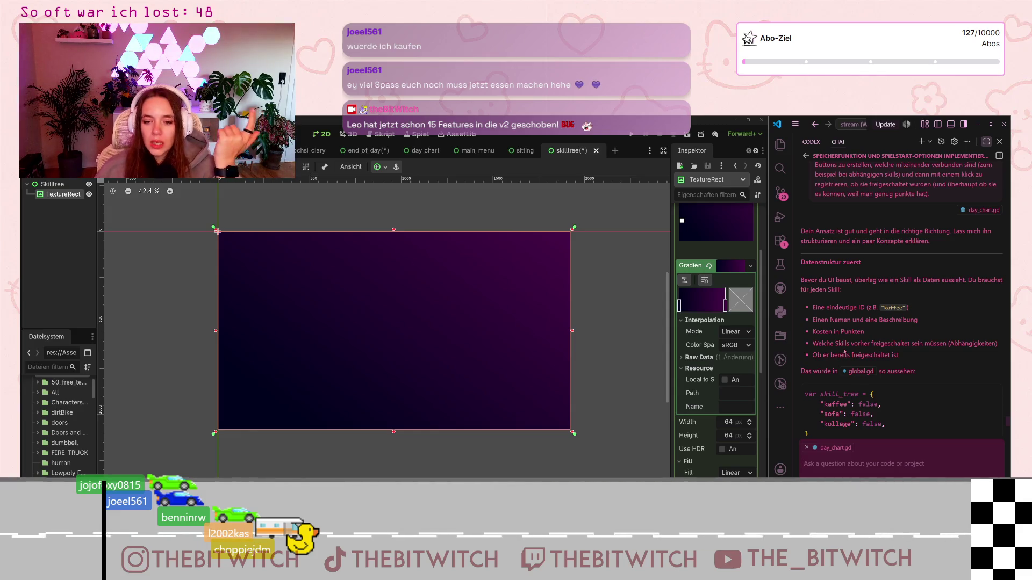
scroll(856, 353, down, 2)
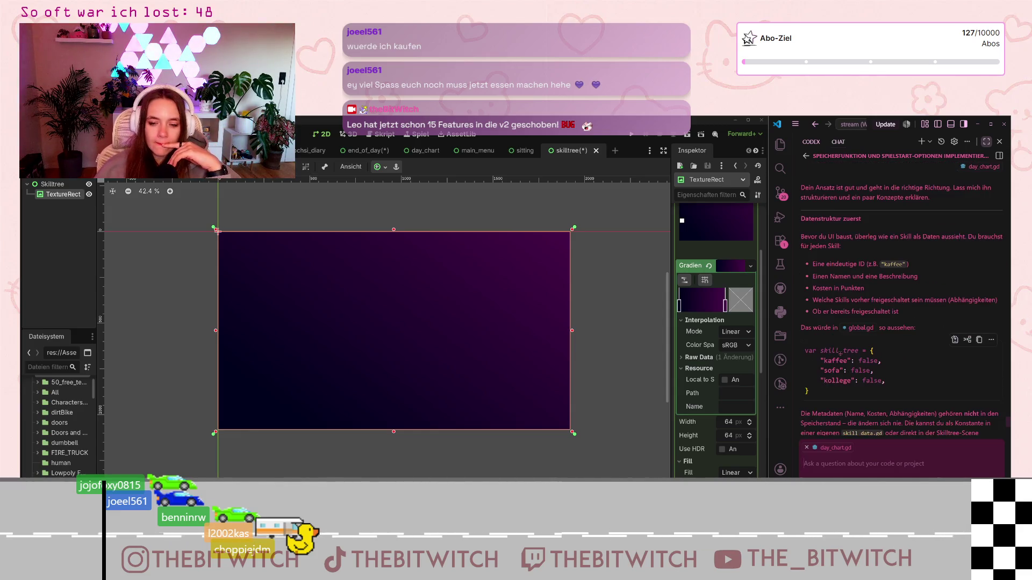
scroll(841, 352, down, 1)
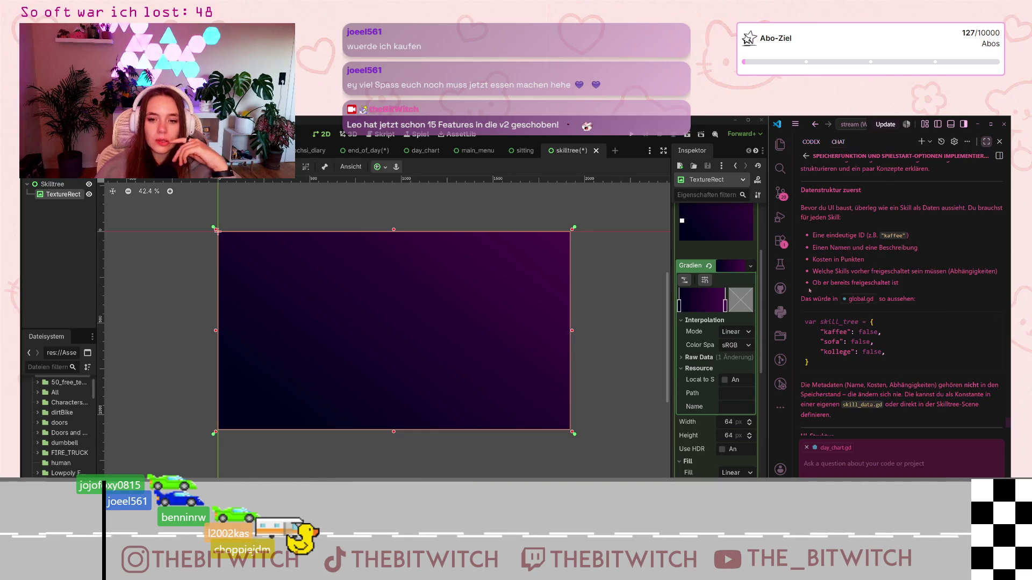
scroll(866, 306, down, 1)
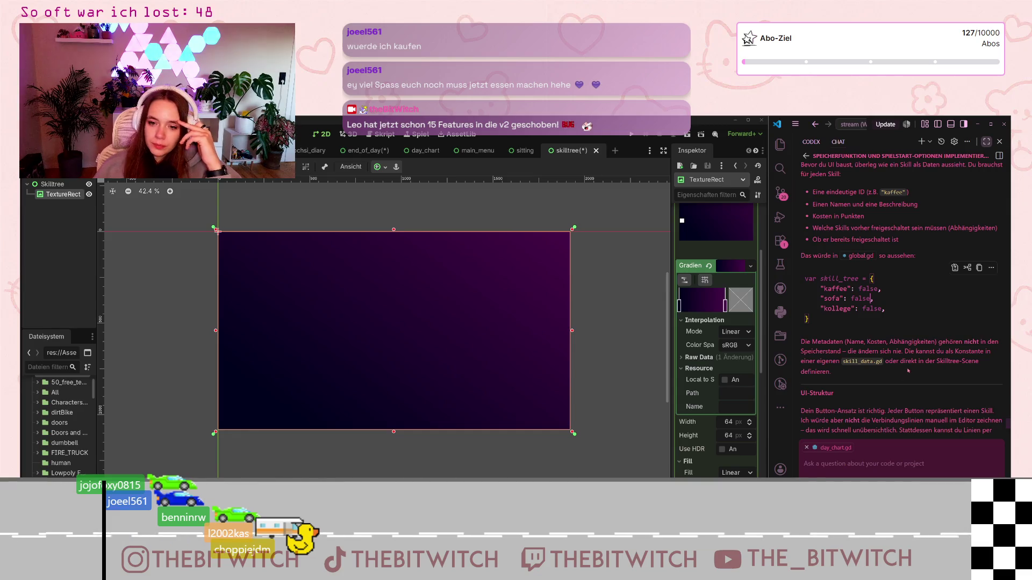
scroll(908, 371, down, 2)
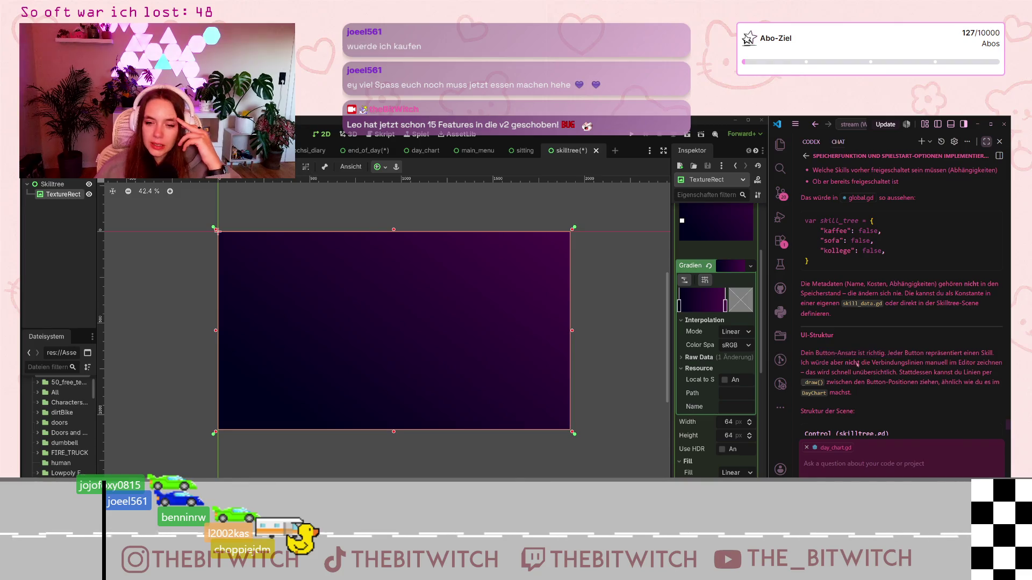
scroll(863, 363, down, 1)
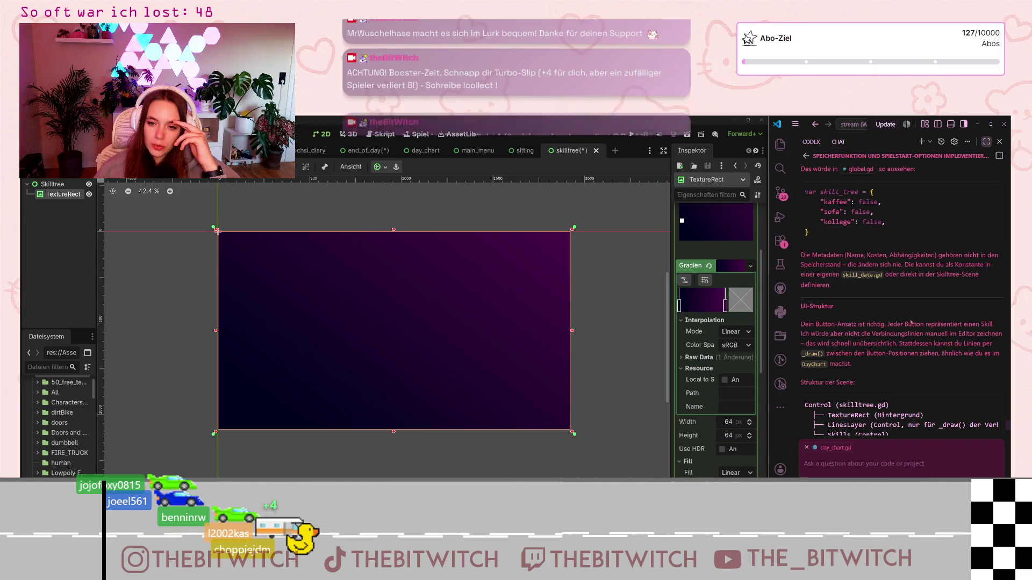
scroll(908, 323, down, 1)
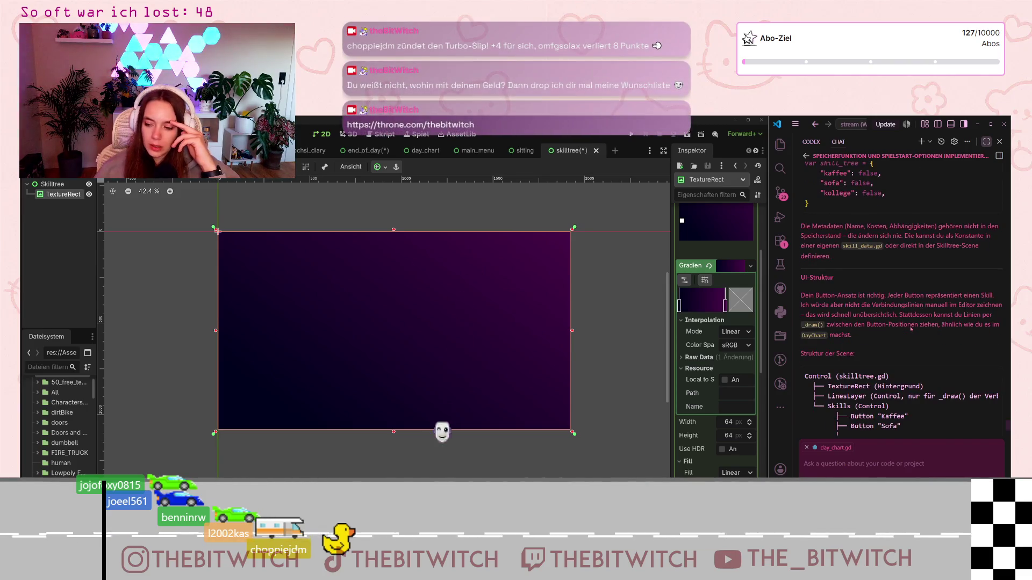